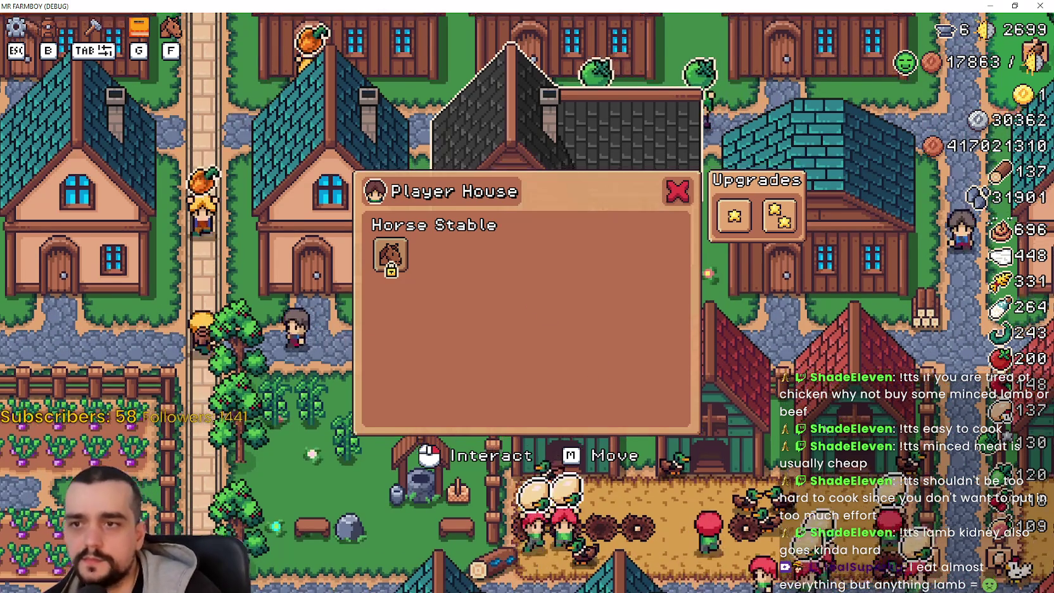
- Reopen the Player House panel and read the locked Horse Stable tooltip (Horse Mount, 50 meat)
left_click(677, 191)
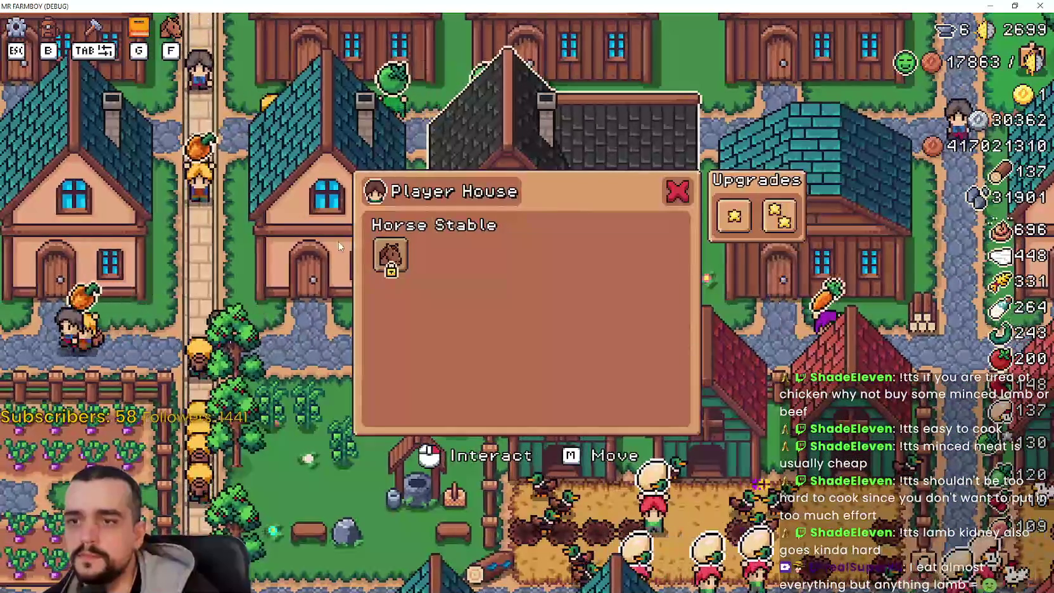
mouse_move(390, 256)
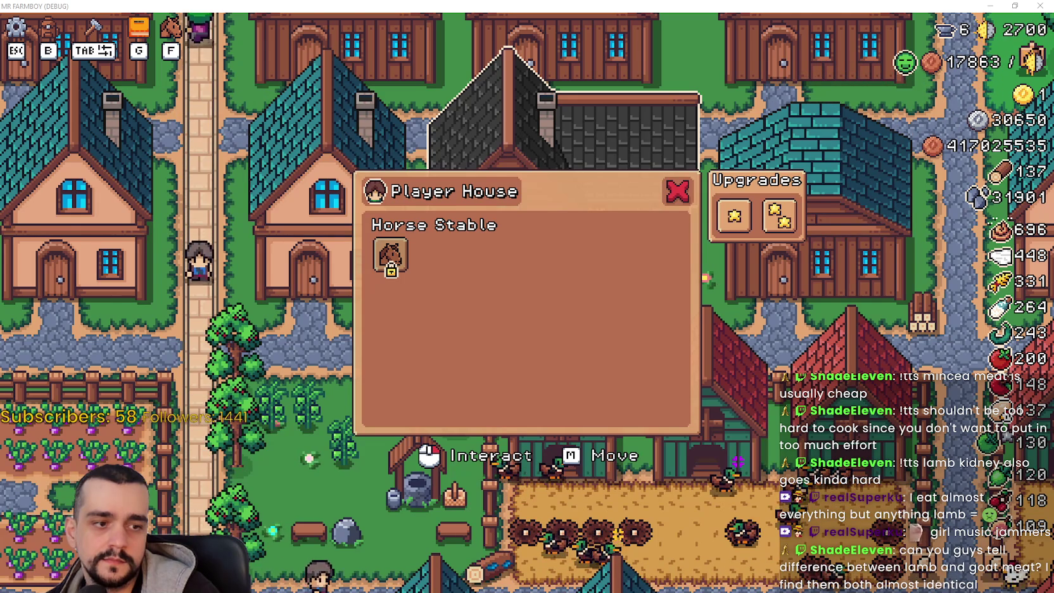
key("alt+Tab")
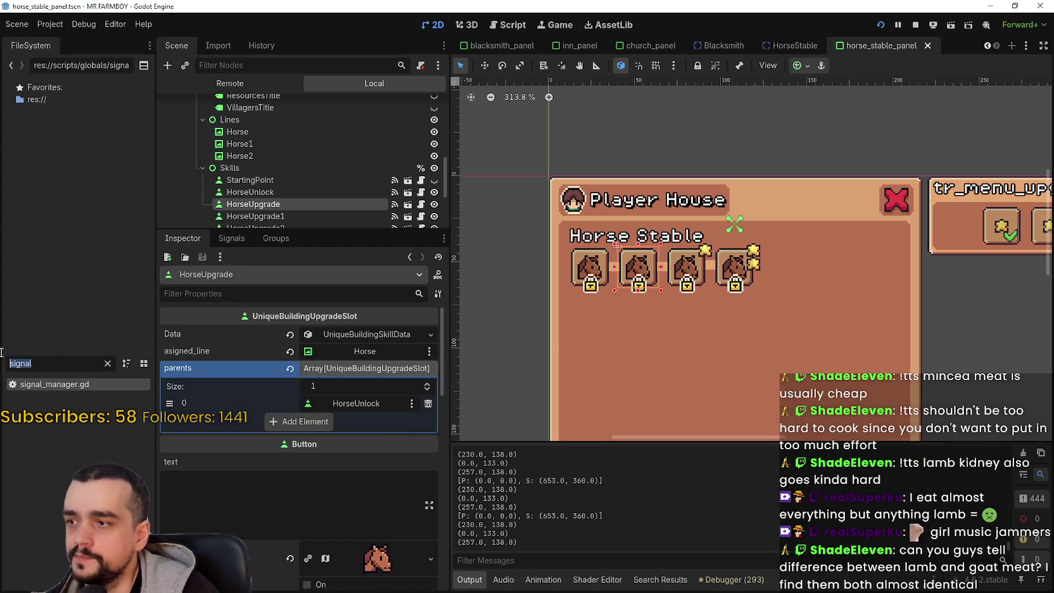
- Find dpadUp_texture.tres with the 'dp' filter and inspect its atlas region (y 1872, 16×16 px)
key("BackSpace")
type("moun")
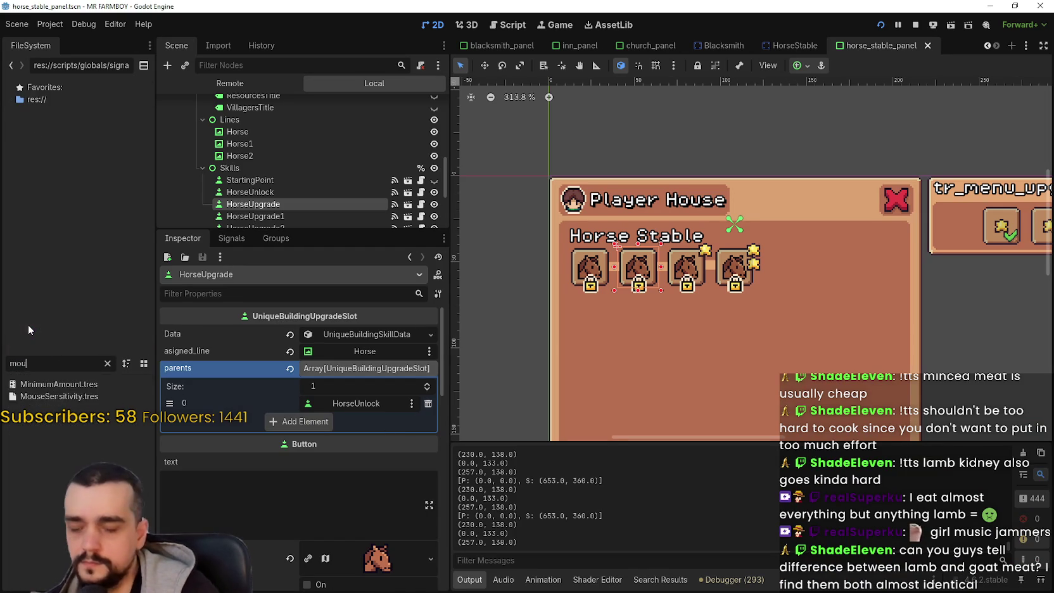
key("BackSpace")
key("BackSpace")
key("BackSpace")
type("horse")
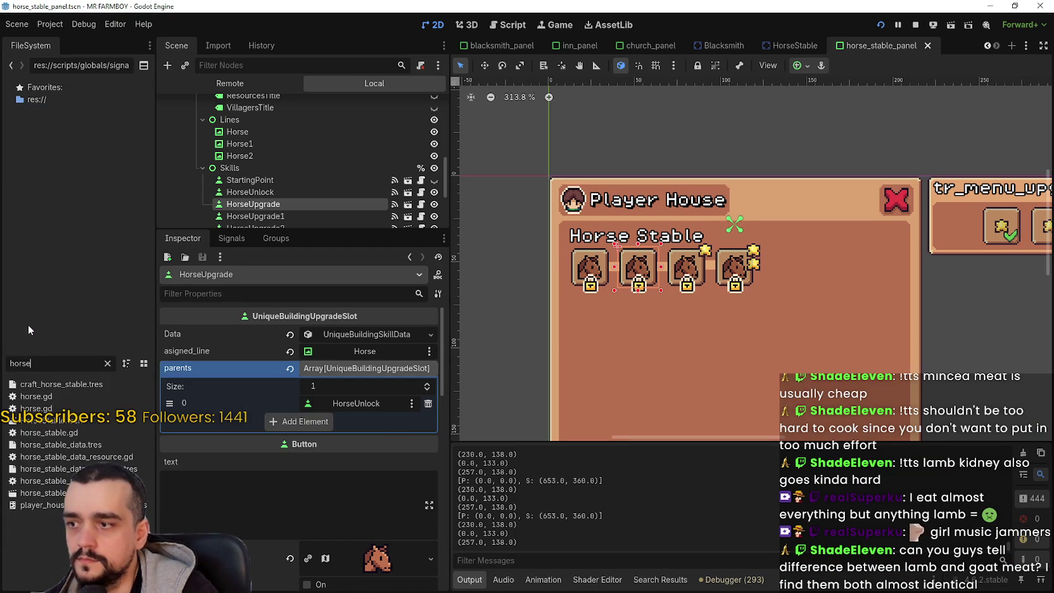
key("BackSpace")
key("BackSpace")
key("BackSpace")
type("dp")
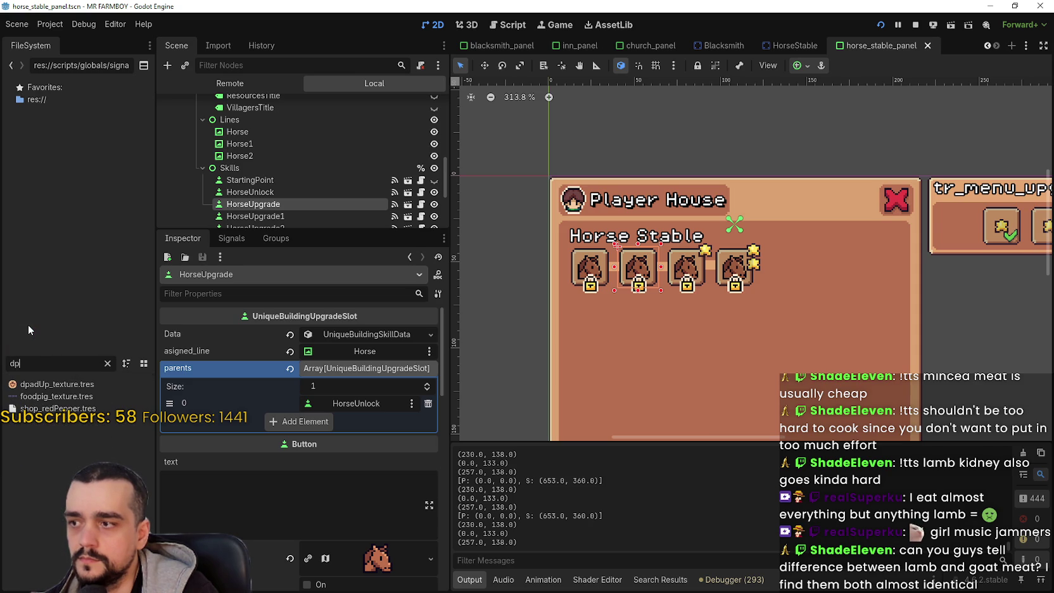
left_click(55, 386)
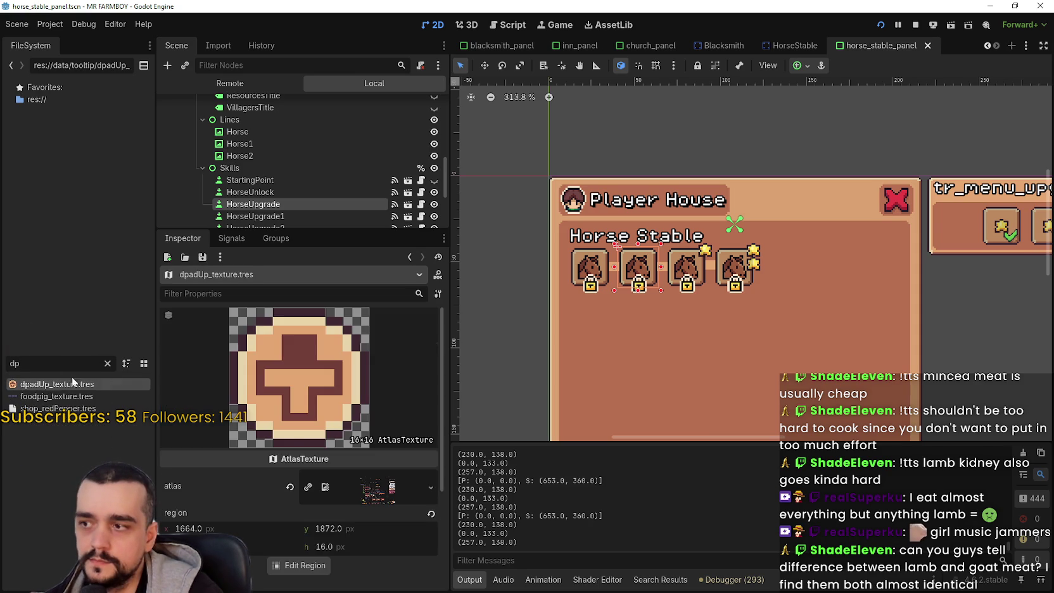
scroll(329, 489, "down", 3)
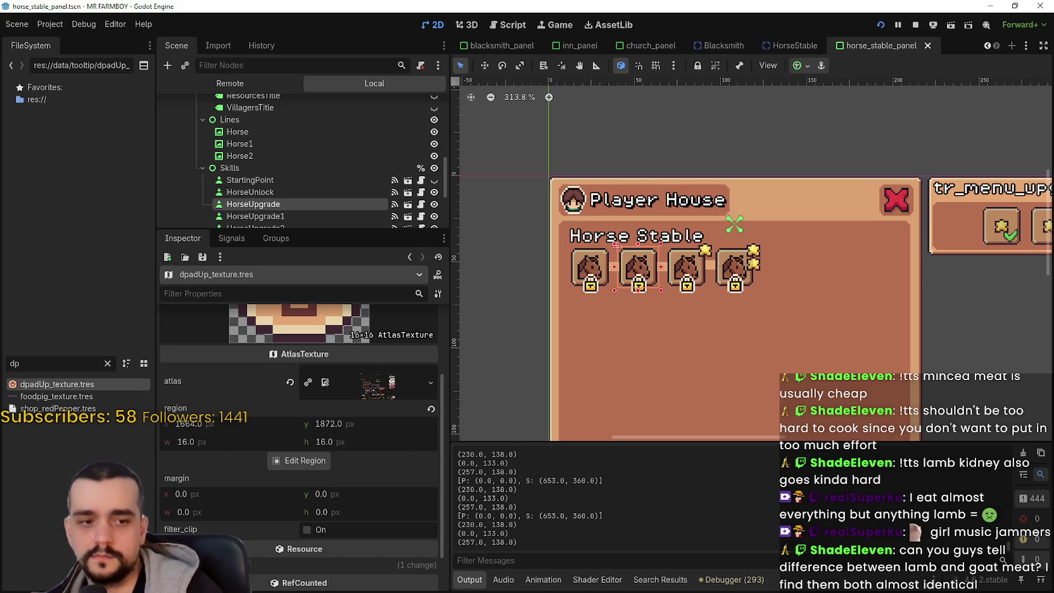
key("alt+Tab")
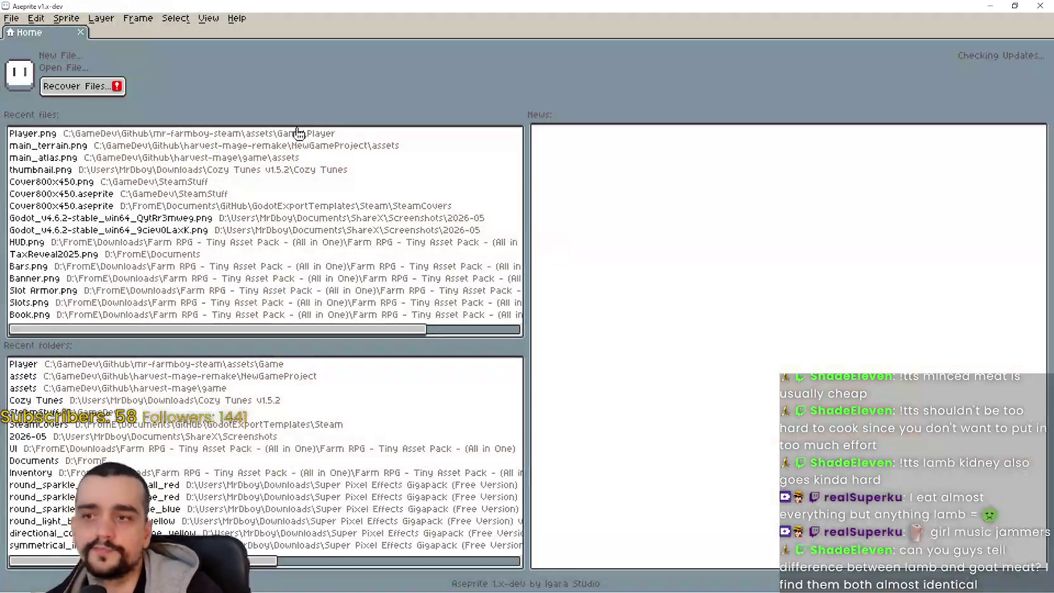
- Open the recent Player.png sprite sheet in Aseprite and pan around its button icons
left_click(10, 19)
mouse_move(88, 60)
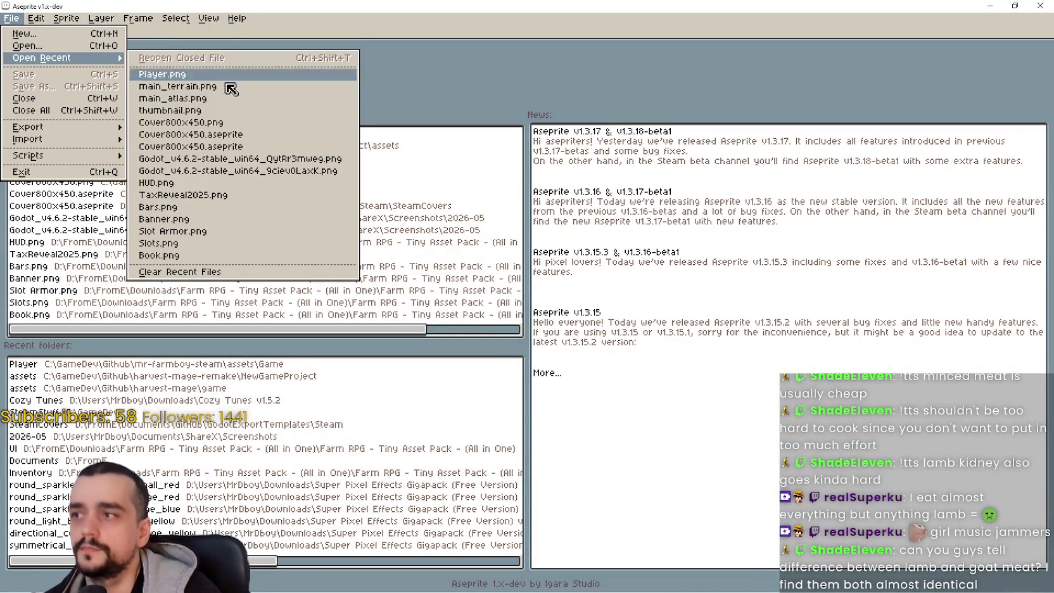
left_click(238, 74)
scroll(514, 204, "down", 4)
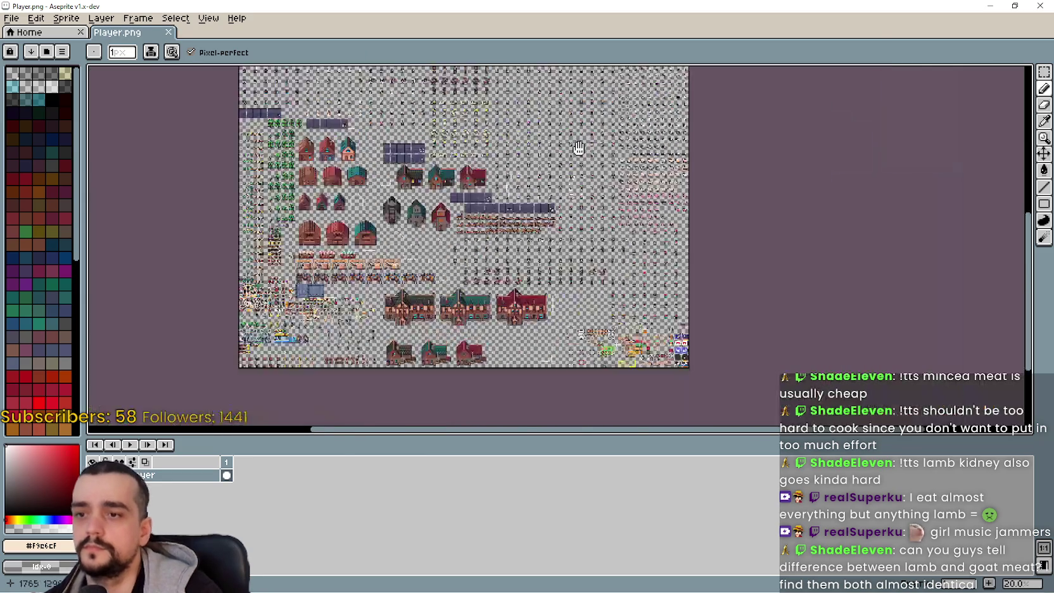
scroll(512, 204, "up", 7)
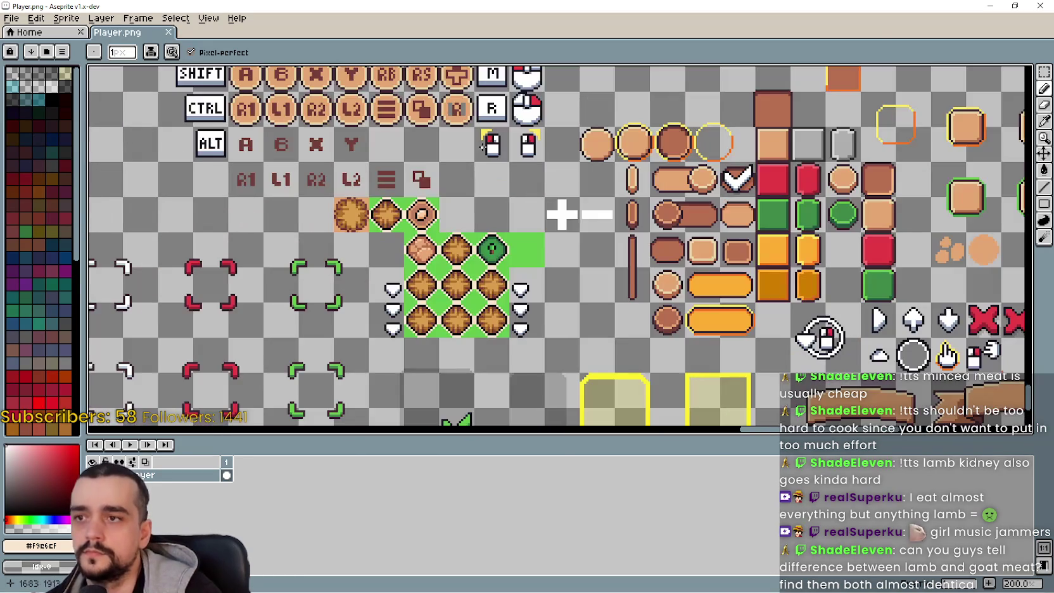
scroll(531, 148, "right", 5)
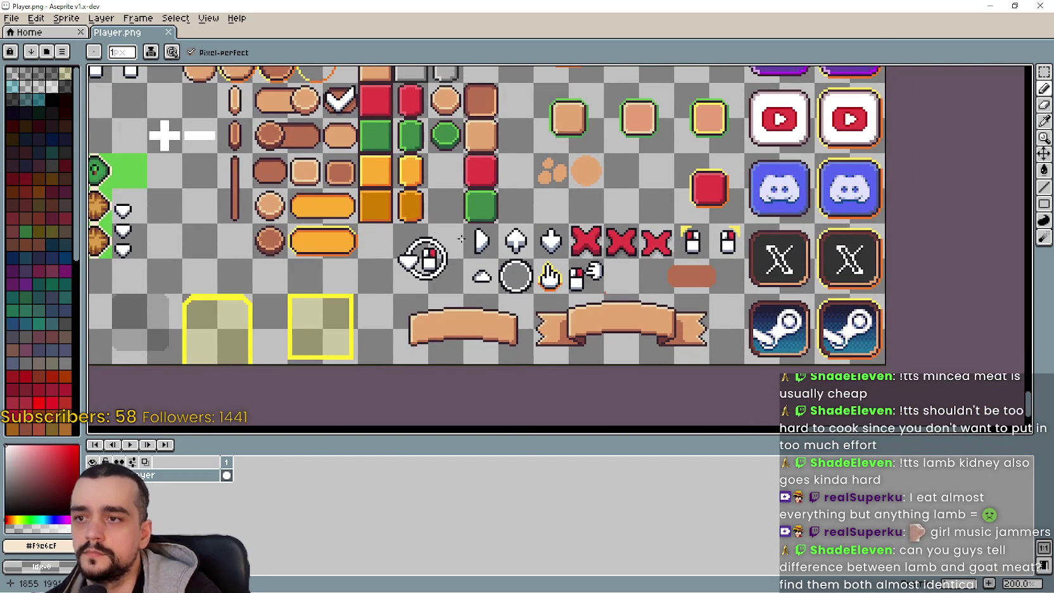
scroll(466, 239, "left", 3)
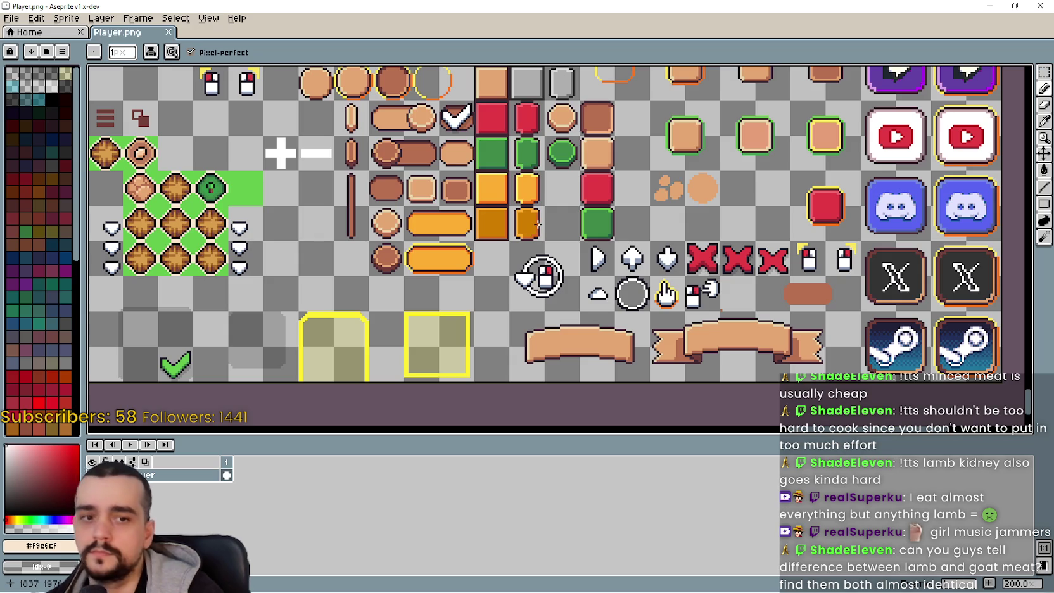
scroll(607, 274, "up", 5)
scroll(606, 274, "left", 10)
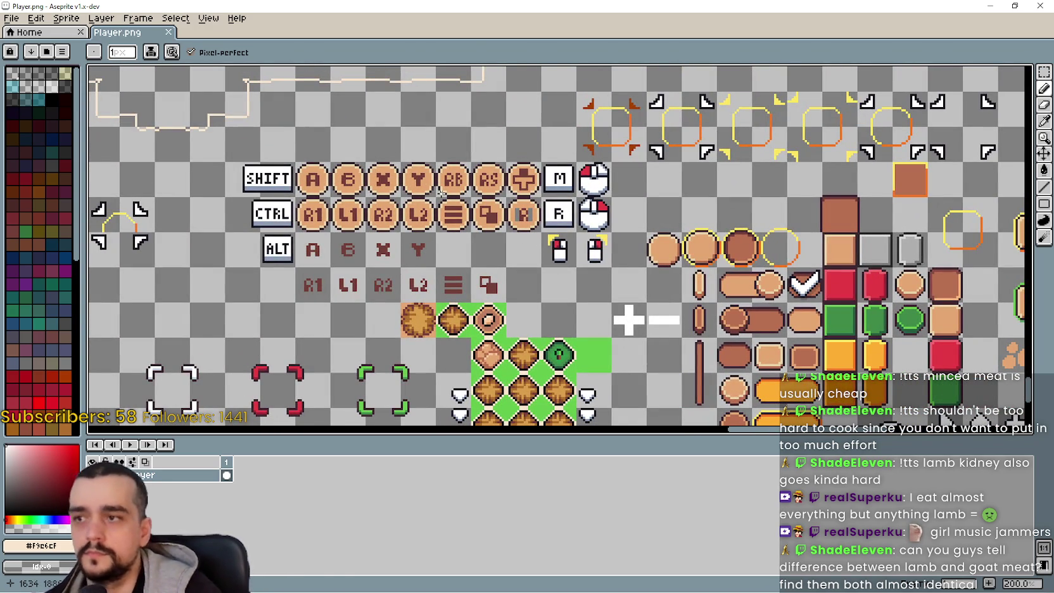
left_click_drag(442, 192, 496, 226)
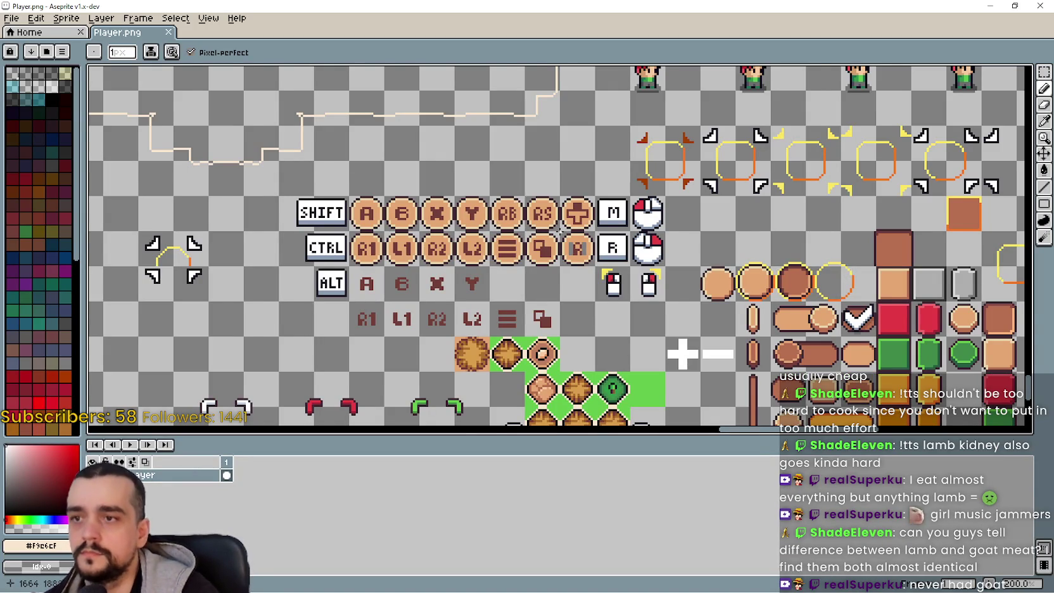
scroll(559, 231, "up", 1)
- Open controls_atlas.png in Aseprite from Godot's FileSystem, filtered by 'control'
left_click(12, 20)
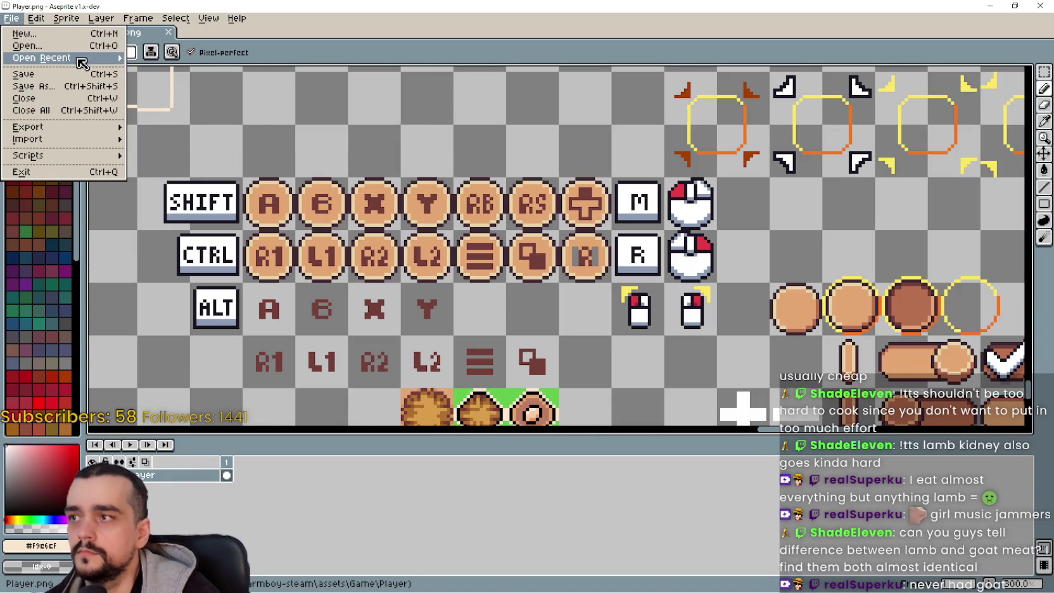
mouse_move(63, 58)
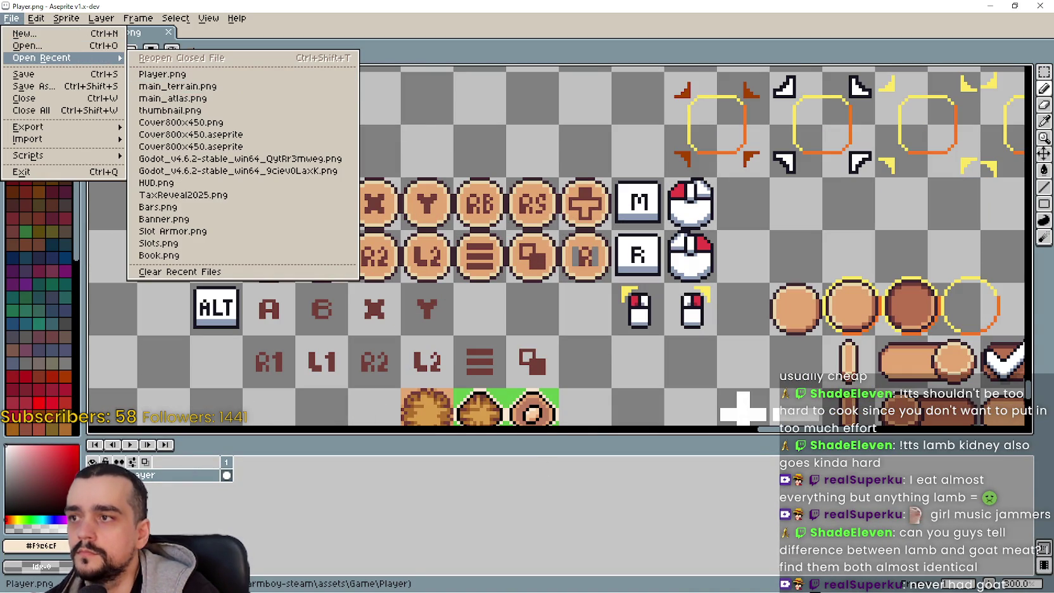
key("alt+Tab")
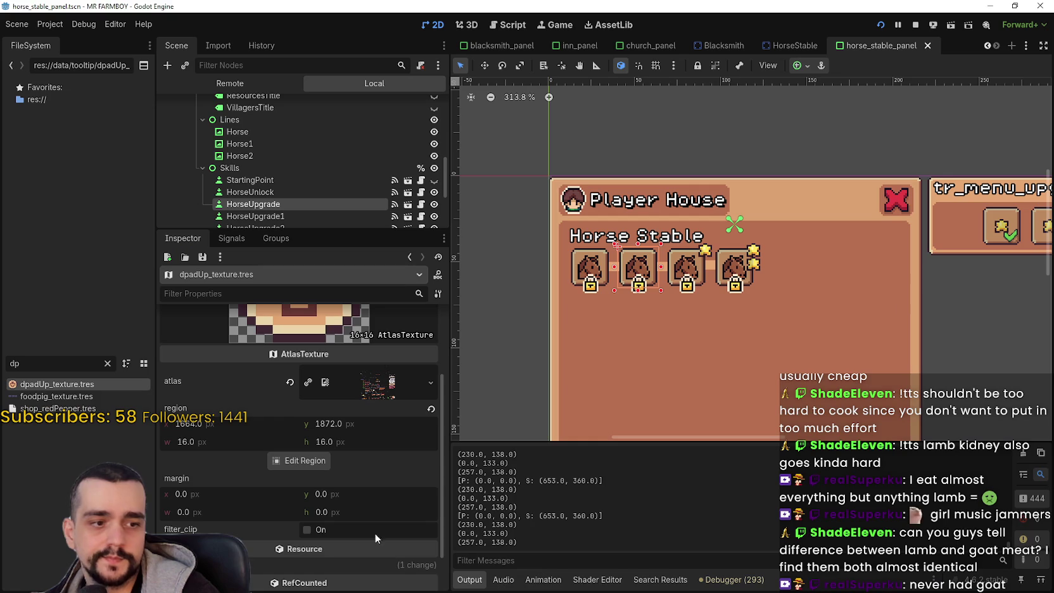
type("control")
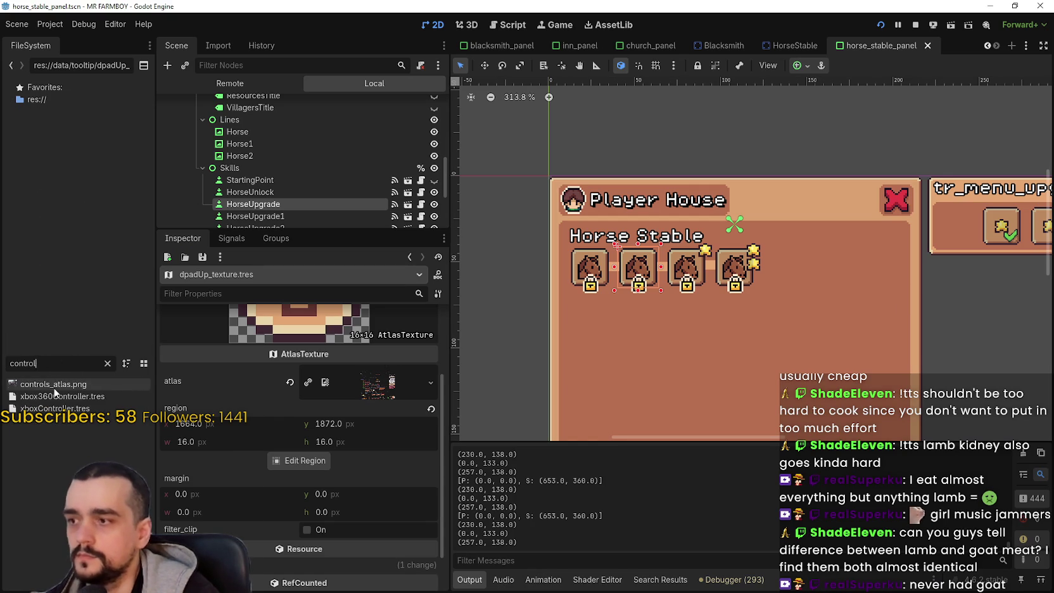
right_click(54, 384)
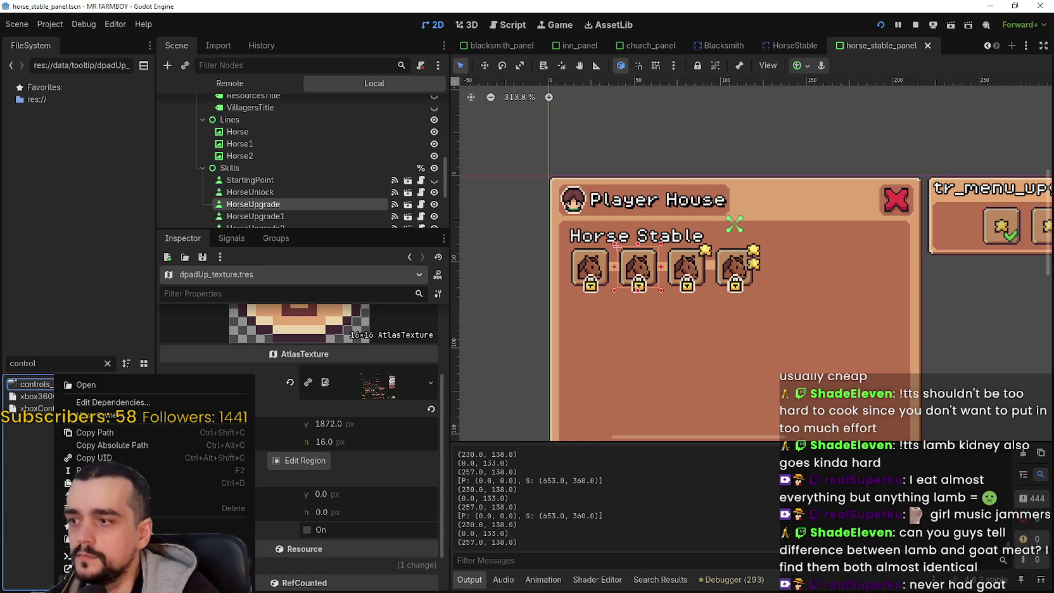
left_click(85, 384)
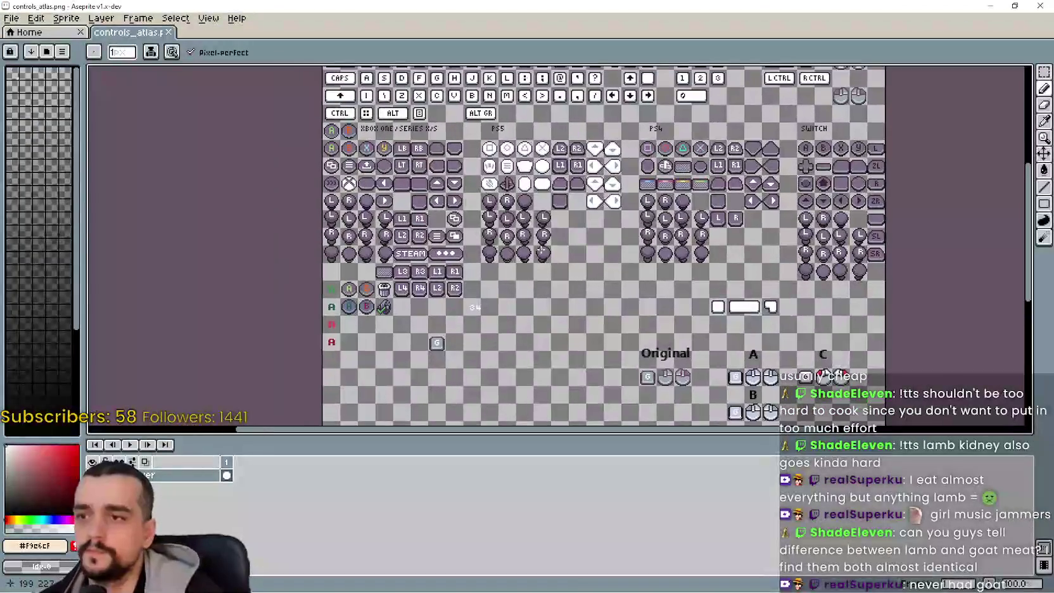
- Copy a small grey controller icon from controls_atlas.png, then return to Player.png
left_click_drag(369, 174, 397, 236)
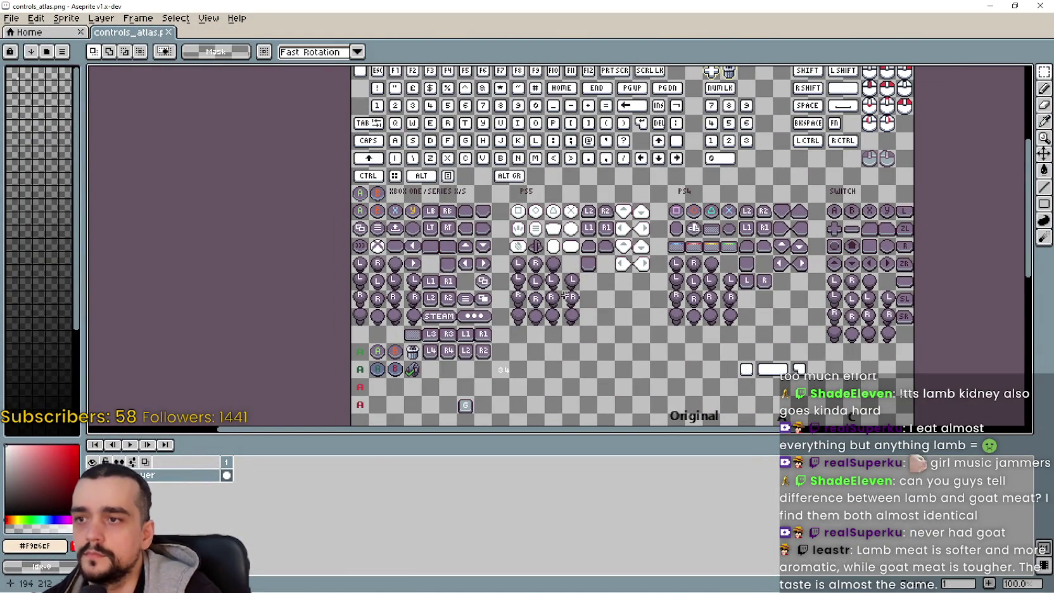
mouse_move(528, 235)
left_mouse_down()
mouse_move(524, 279)
mouse_move(521, 218)
left_mouse_up()
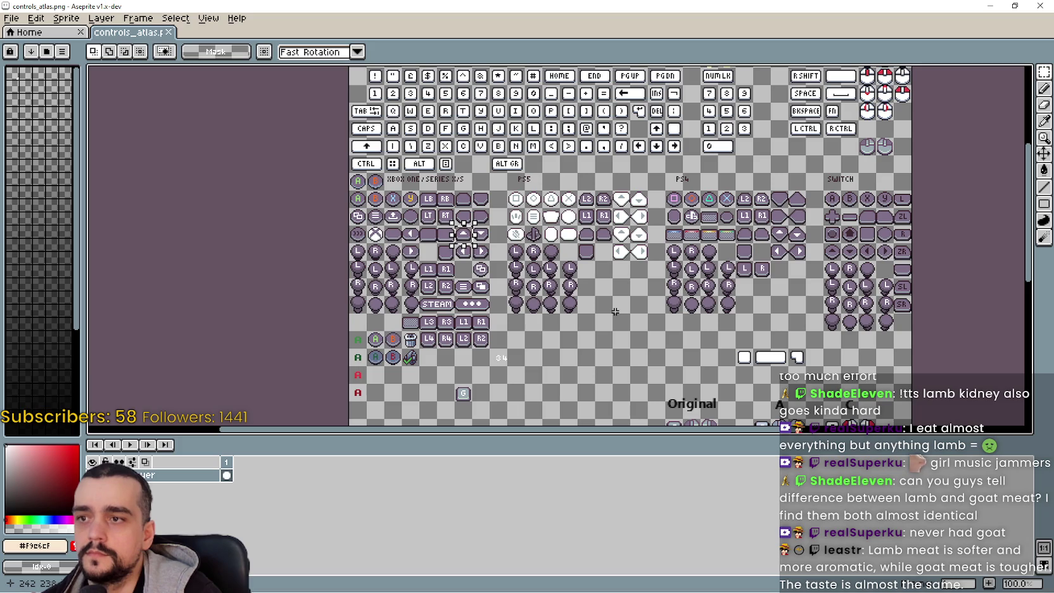
scroll(605, 317, "right", 2)
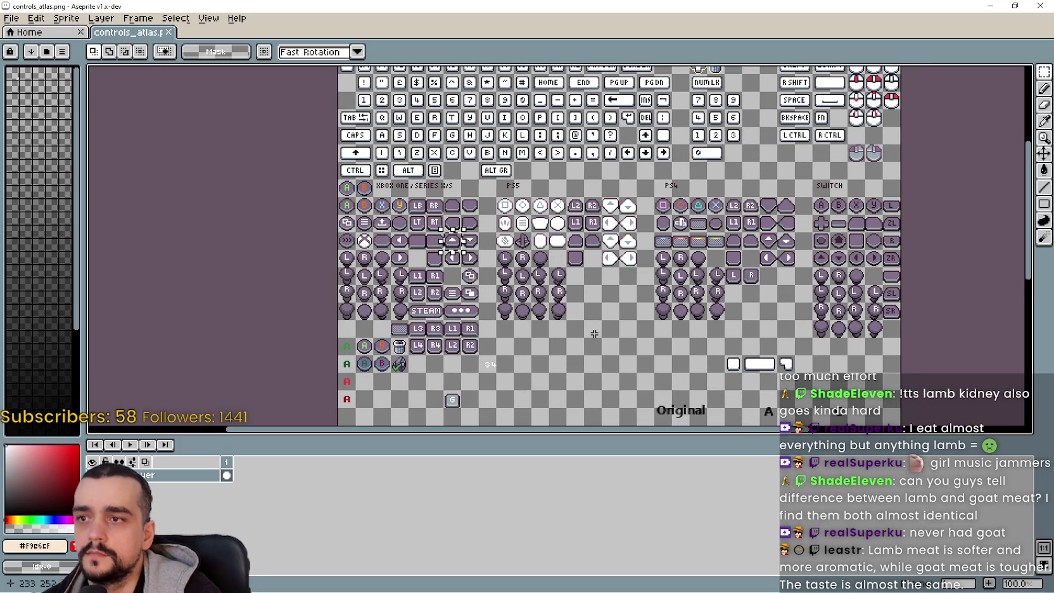
key("ctrl")
key("alt+Tab")
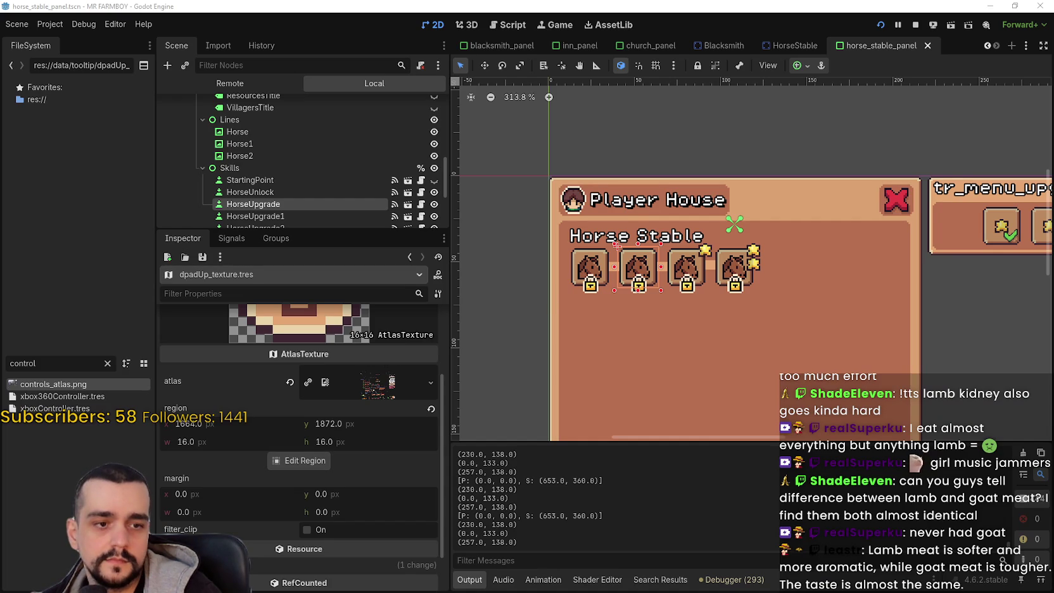
key("alt+Tab")
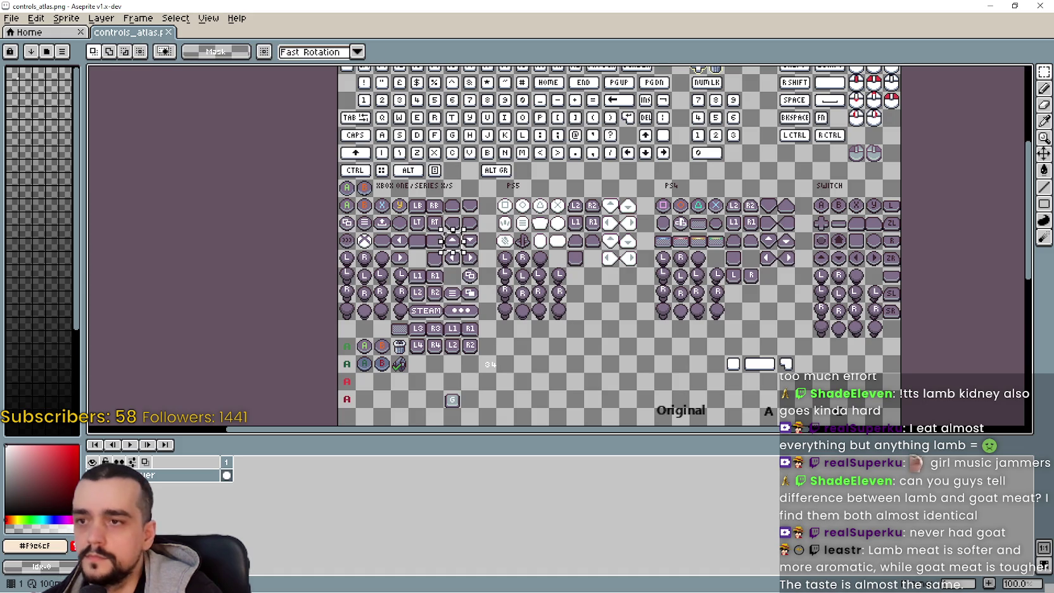
key("alt+Tab")
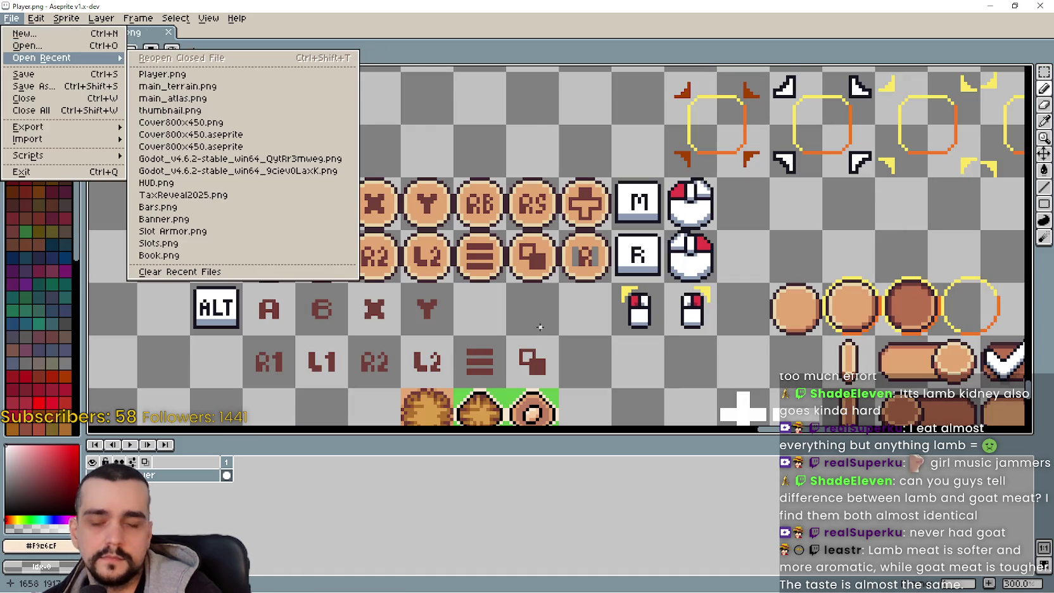
- Paste the grey controller icon into Player.png, aligned one tile right of the upper mouse icon
scroll(617, 331, "down", 1)
scroll(619, 331, "up", 1)
mouse_move(466, 387)
left_mouse_down()
mouse_move(452, 377)
mouse_move(657, 296)
mouse_move(704, 157)
mouse_move(606, 278)
mouse_move(570, 286)
left_mouse_up()
key("ctrl+v")
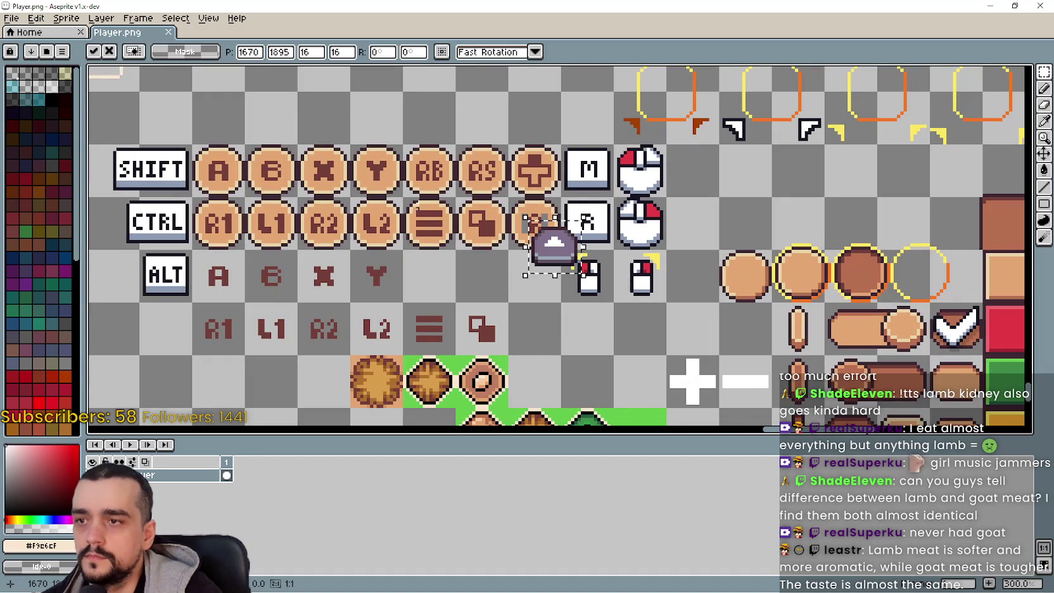
mouse_move(574, 244)
left_mouse_down()
mouse_move(735, 250)
mouse_move(690, 254)
mouse_move(649, 399)
mouse_move(705, 226)
mouse_move(698, 201)
left_mouse_up()
left_click_drag(655, 236, 606, 291)
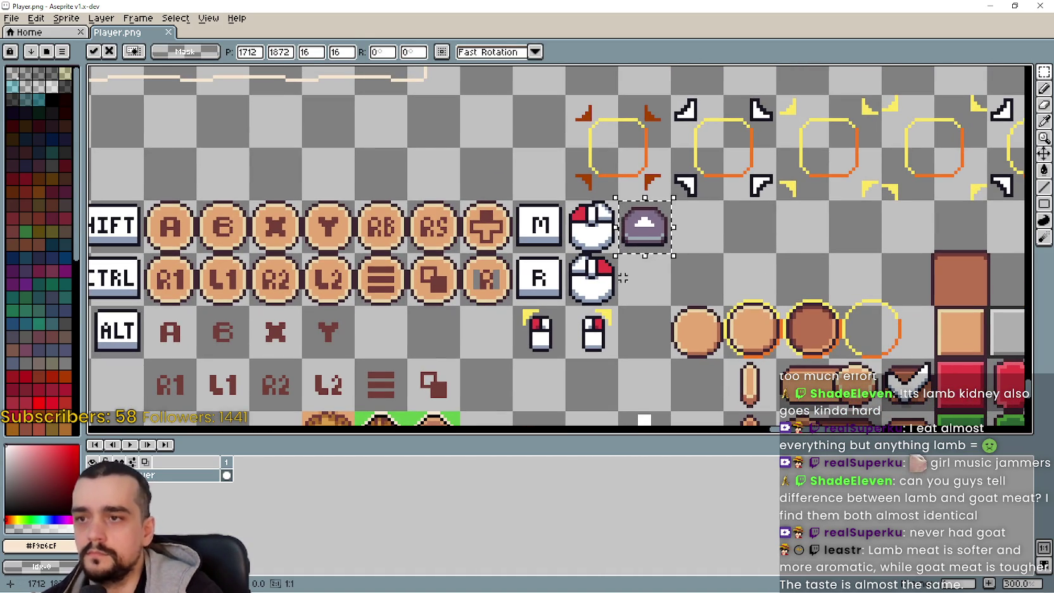
left_click_drag(647, 244, 698, 244)
key("Return")
key("i")
- Copy the F key sprite from the atlas and paste it beside the mouse sprites in Player.png
key("ctrl+Tab")
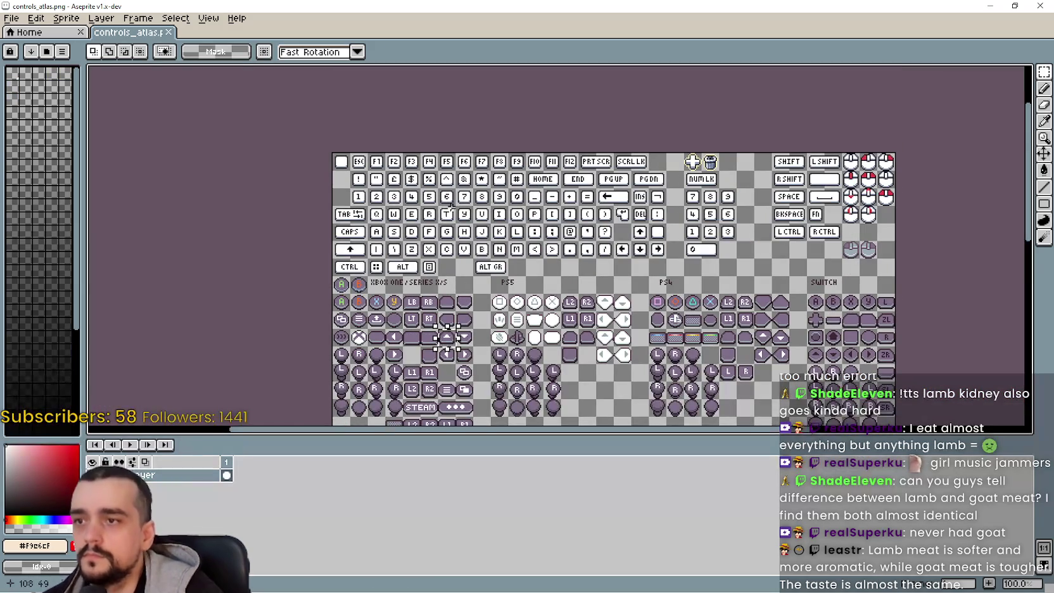
scroll(450, 206, "up", 2)
key("ctrl+c")
key("ctrl+Tab")
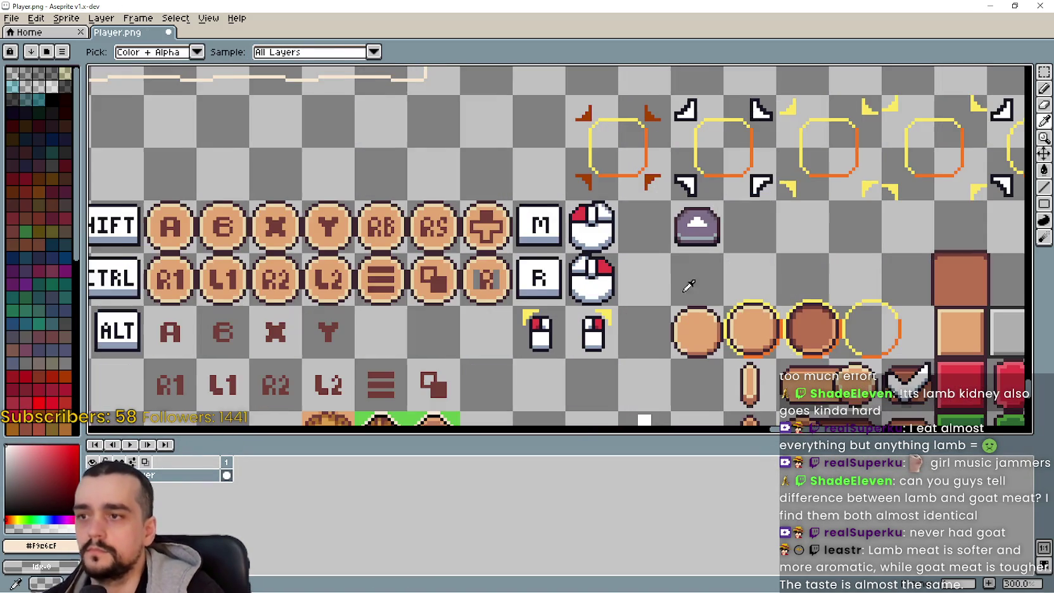
key("ctrl+v")
left_click_drag(566, 249, 632, 248)
key("Return")
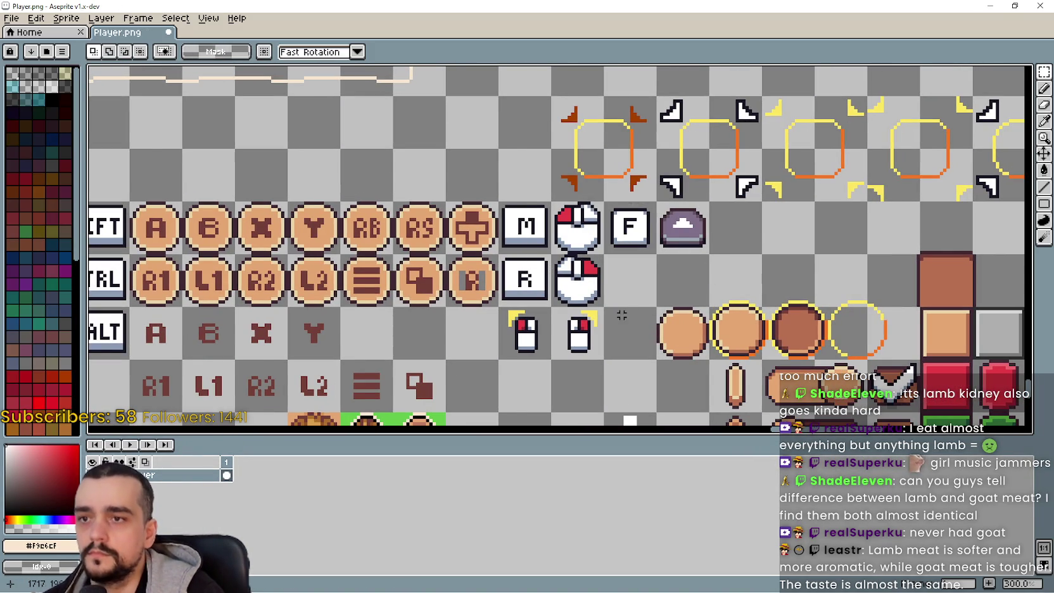
scroll(631, 249, "down", 1)
key("ctrl+Tab")
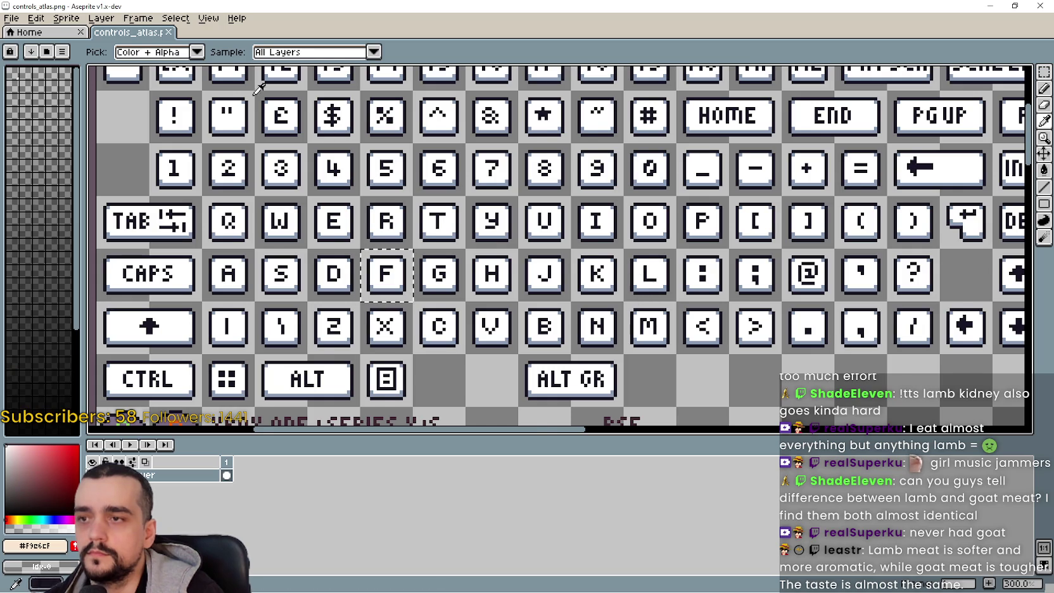
- Pan across the controls atlas to review its gamepad, PS4 and Switch sections
scroll(326, 133, "down", 1)
left_click_drag(361, 374, 361, 266)
left_click_drag(681, 330, 610, 257)
scroll(640, 312, "down", 1)
scroll(641, 281, "right", 3)
scroll(641, 281, "down", 1)
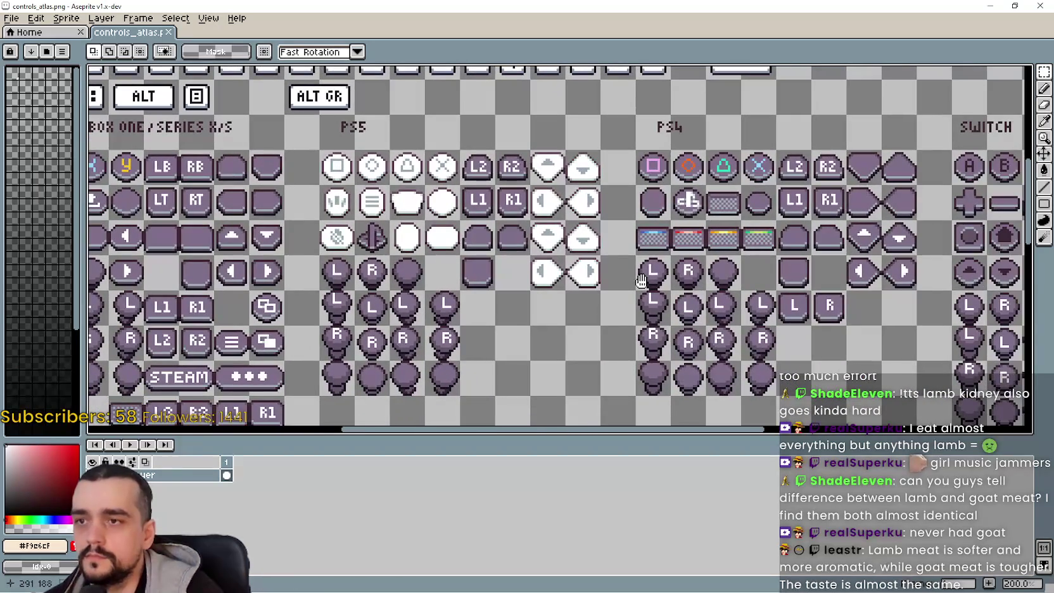
left_click_drag(641, 280, 670, 303)
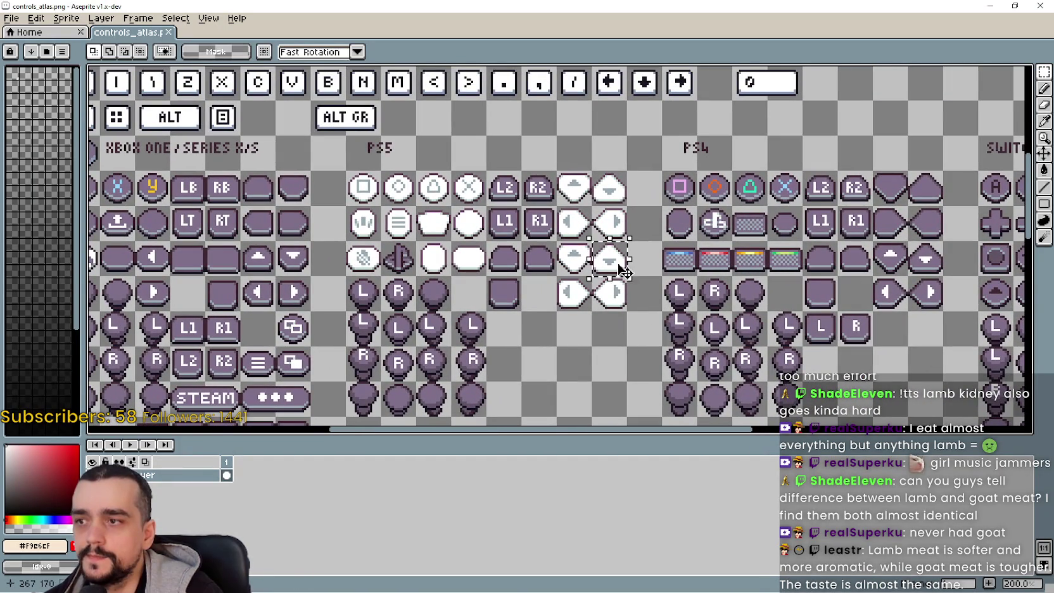
left_click_drag(855, 286, 593, 281)
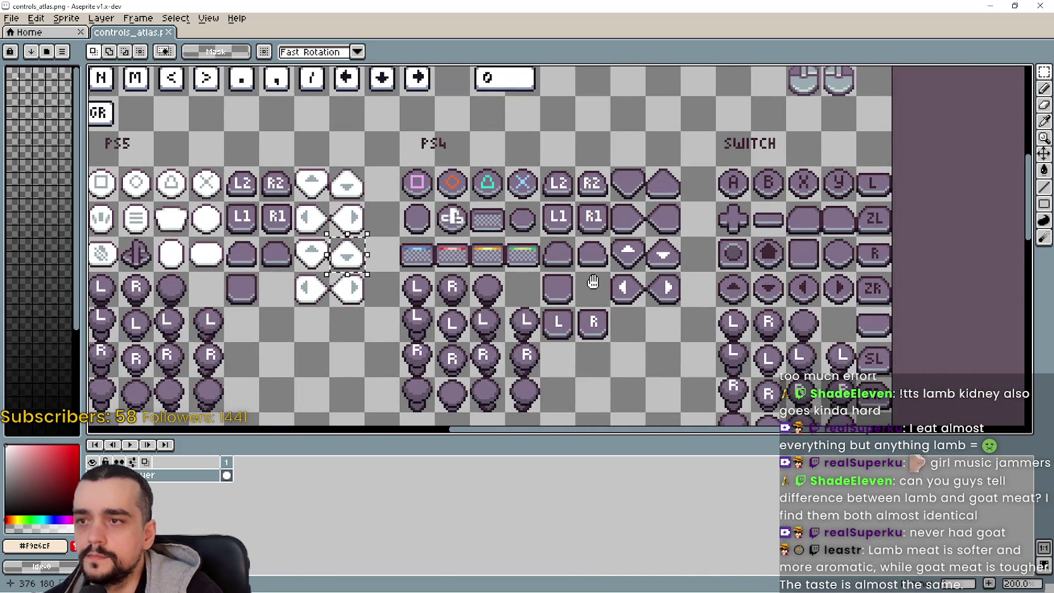
scroll(593, 282, "down", 1)
mouse_move(703, 277)
left_mouse_down()
mouse_move(648, 227)
mouse_move(666, 76)
mouse_move(742, 274)
mouse_move(799, 336)
left_mouse_up()
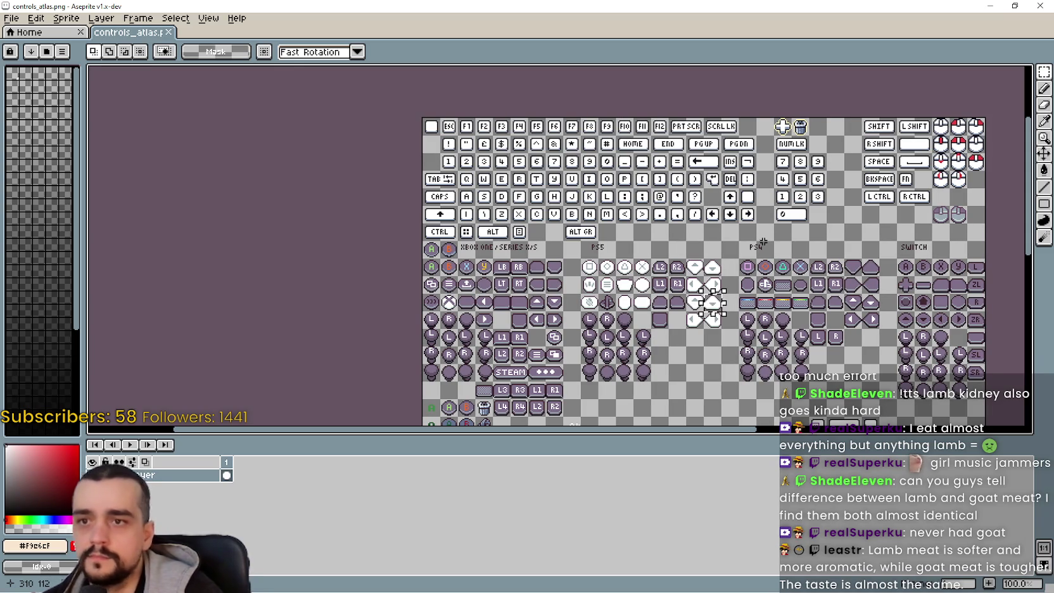
- Save Player.png and minimize Aseprite to return to Godot
left_click(987, 6)
key("ctrl+s")
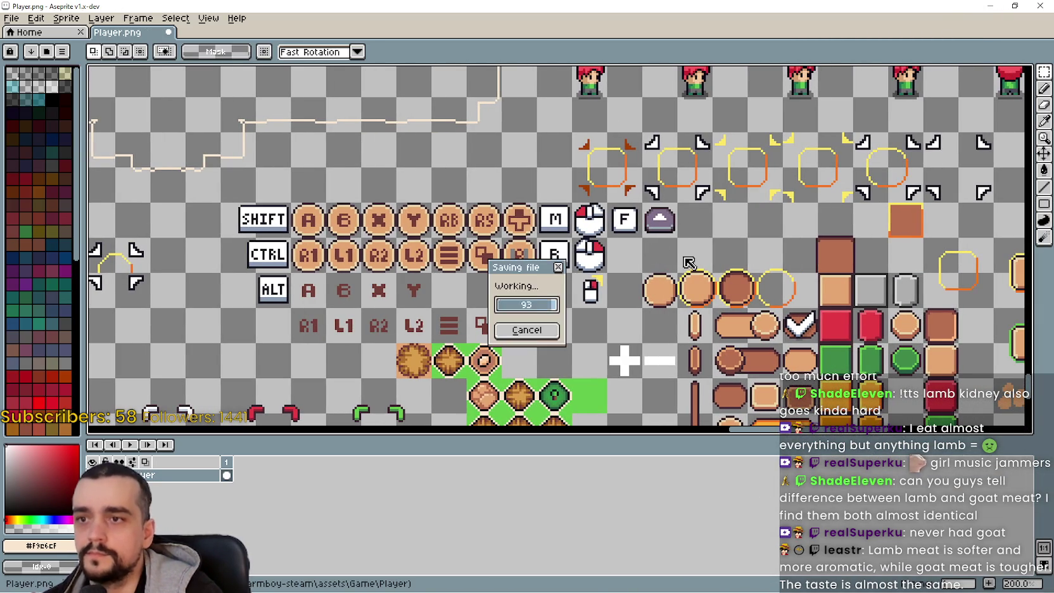
left_click(990, 6)
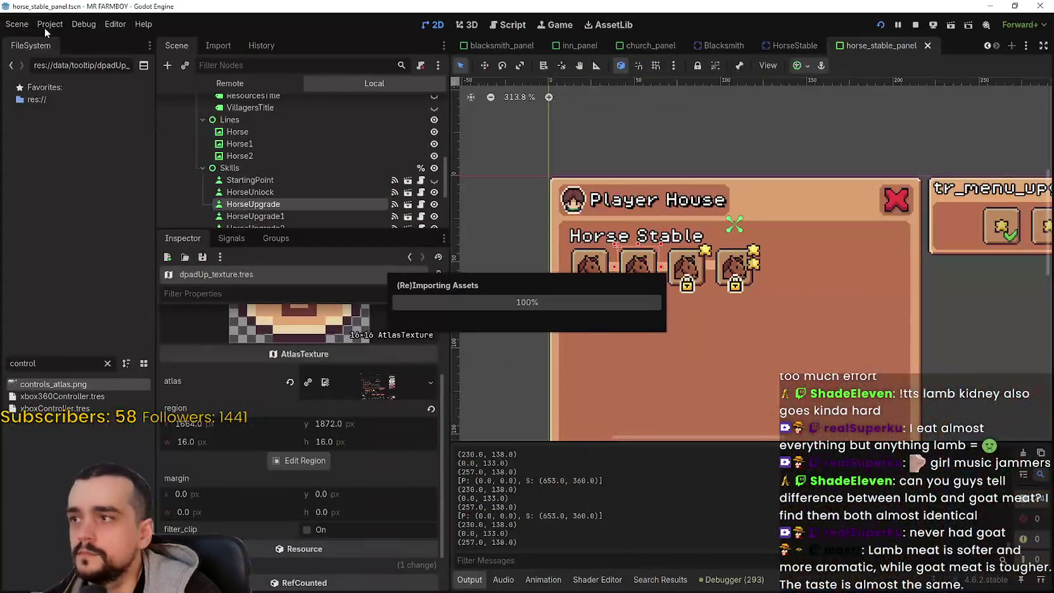
- Check the project menu, then filter the FileSystem dock for 'dp'
left_click(47, 24)
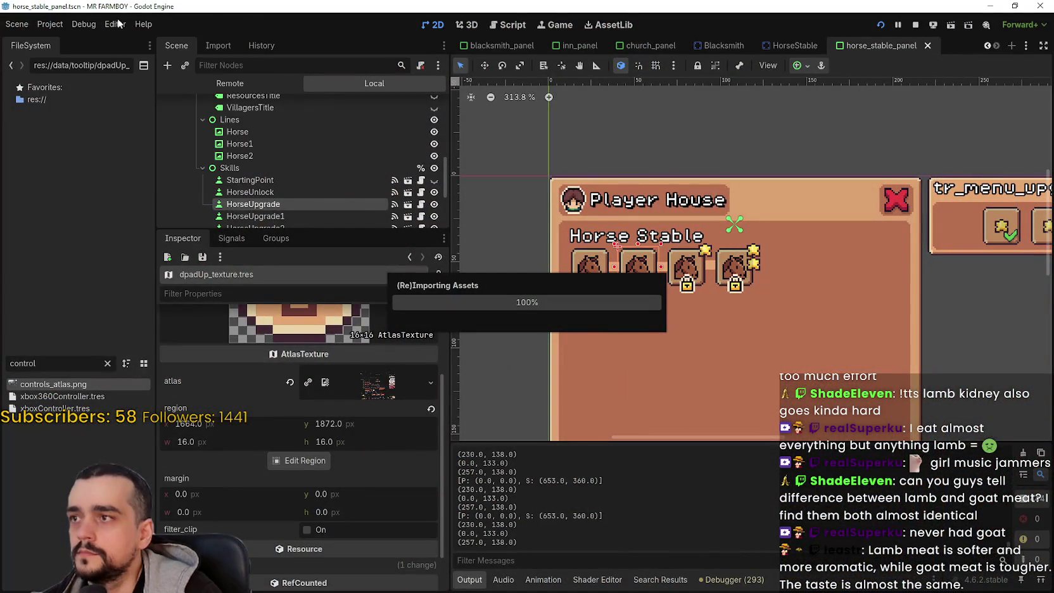
left_click(84, 25)
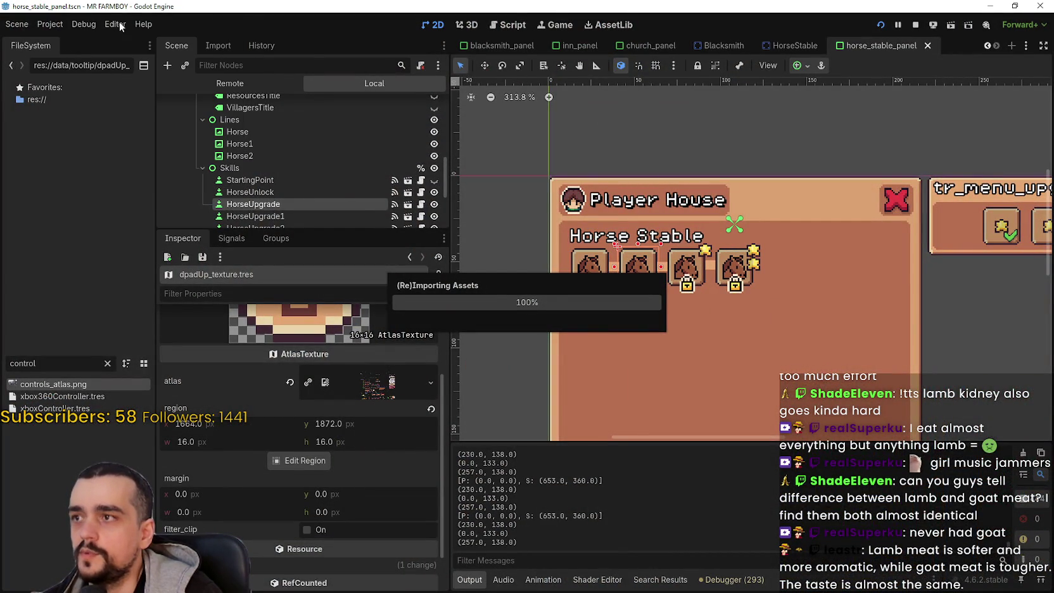
left_click(50, 24)
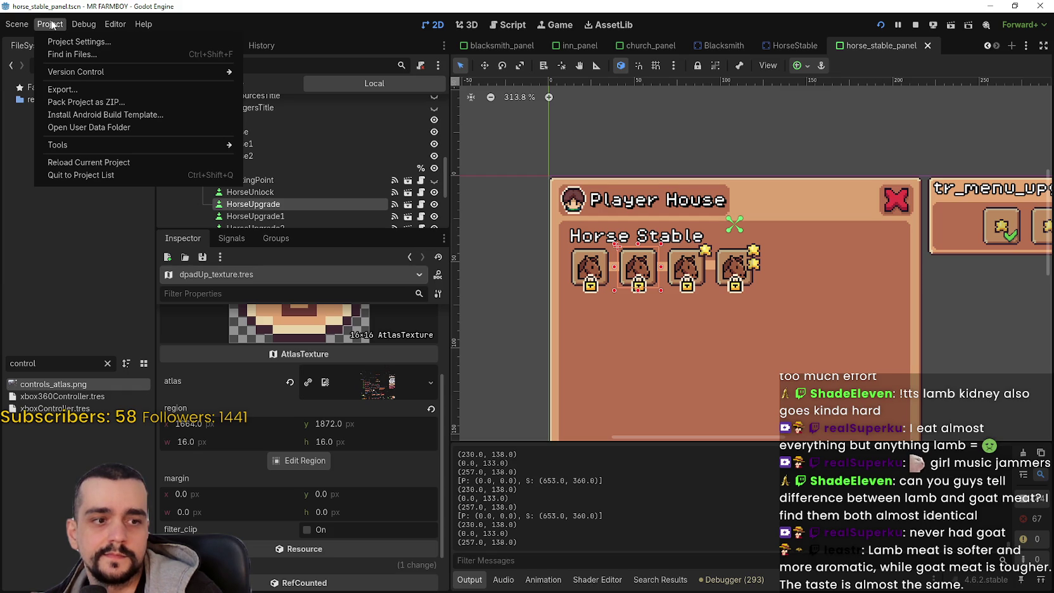
left_click(73, 442)
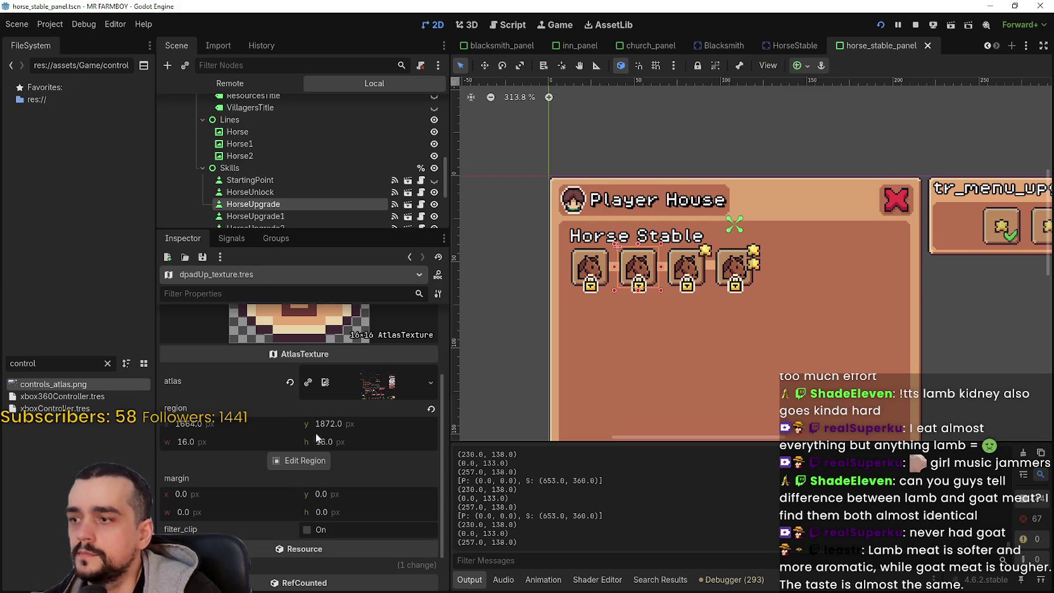
scroll(185, 420, "up", 3)
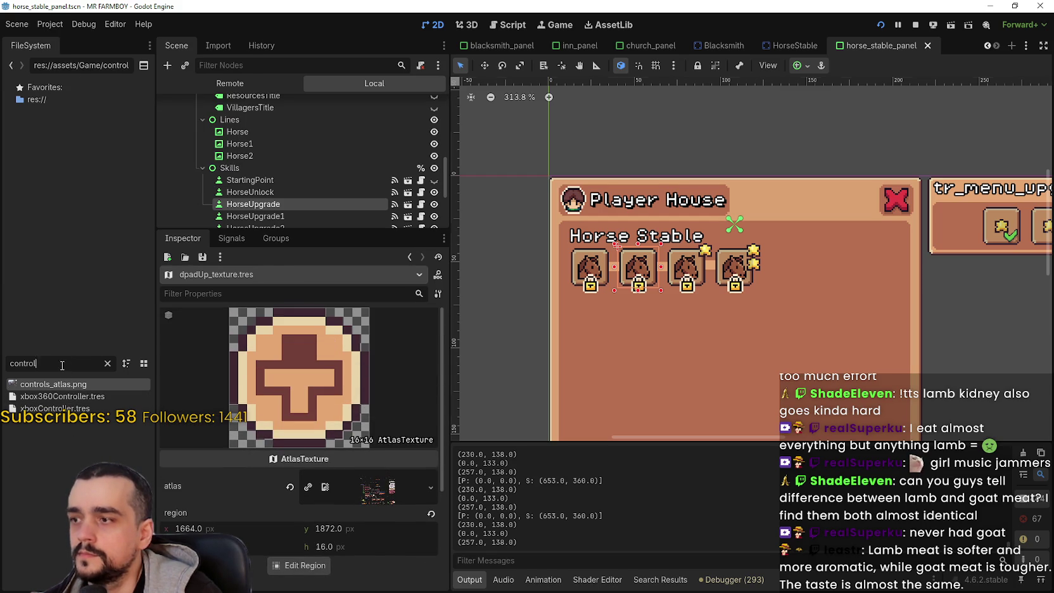
key("BackSpace")
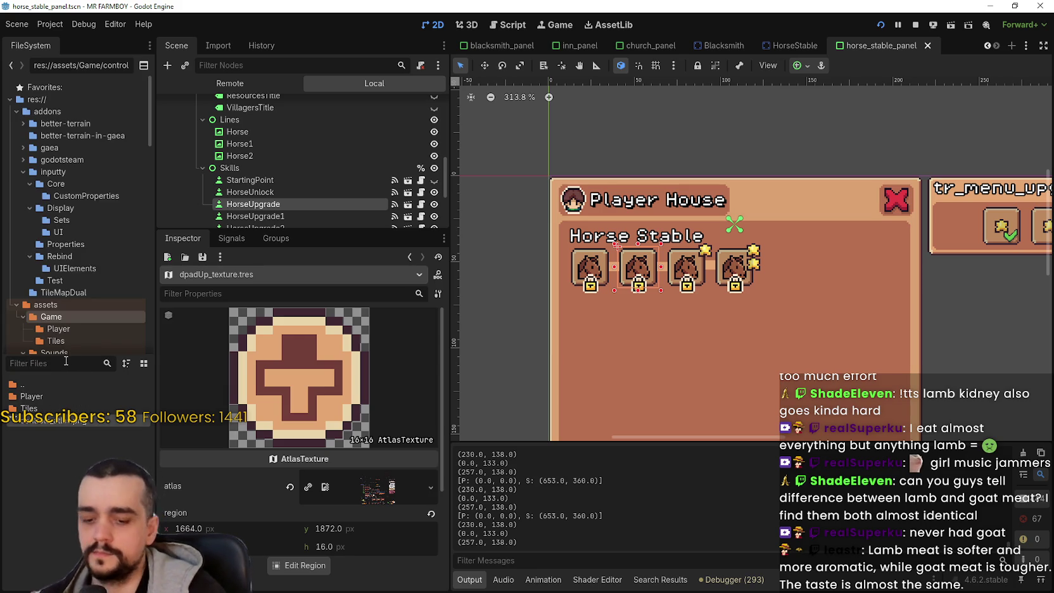
type("dp")
- Set dpadUp_texture.tres's region to the new sprite cell at x 1728 and save
left_click(62, 384)
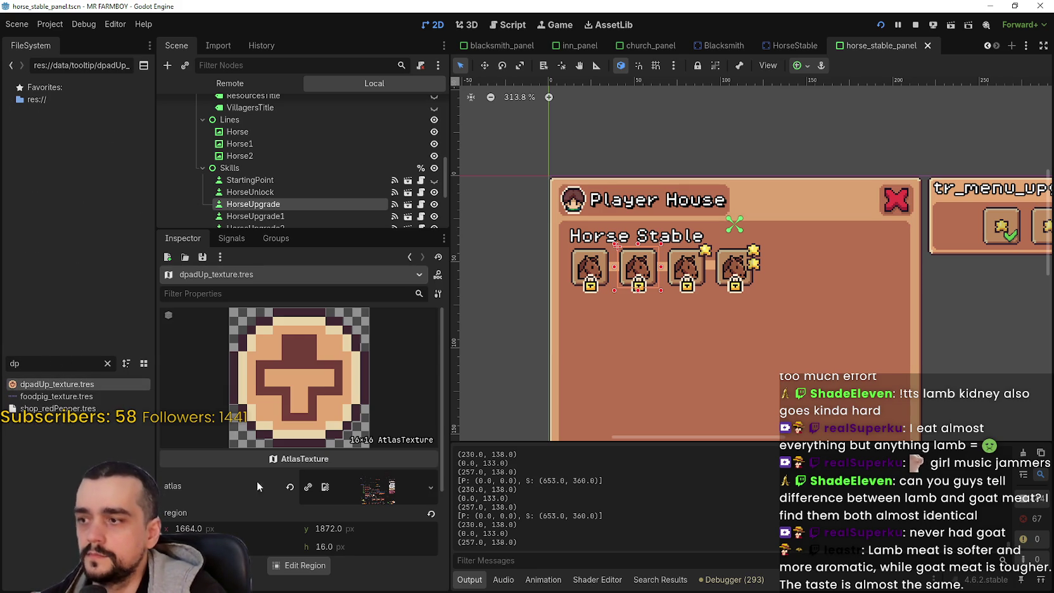
left_click(303, 566)
scroll(484, 286, "down", 4)
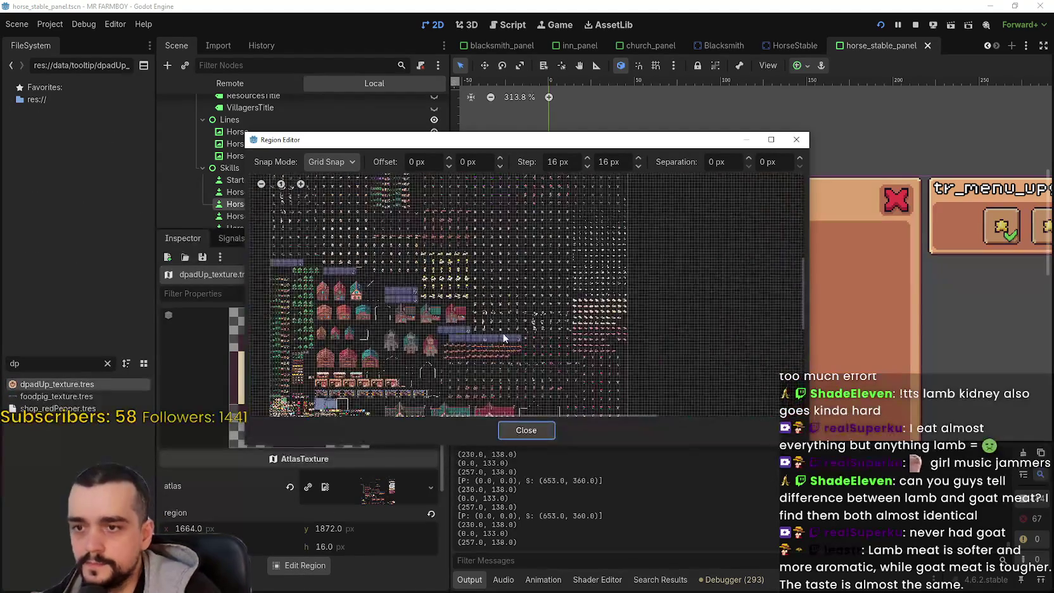
scroll(484, 285, "up", 5)
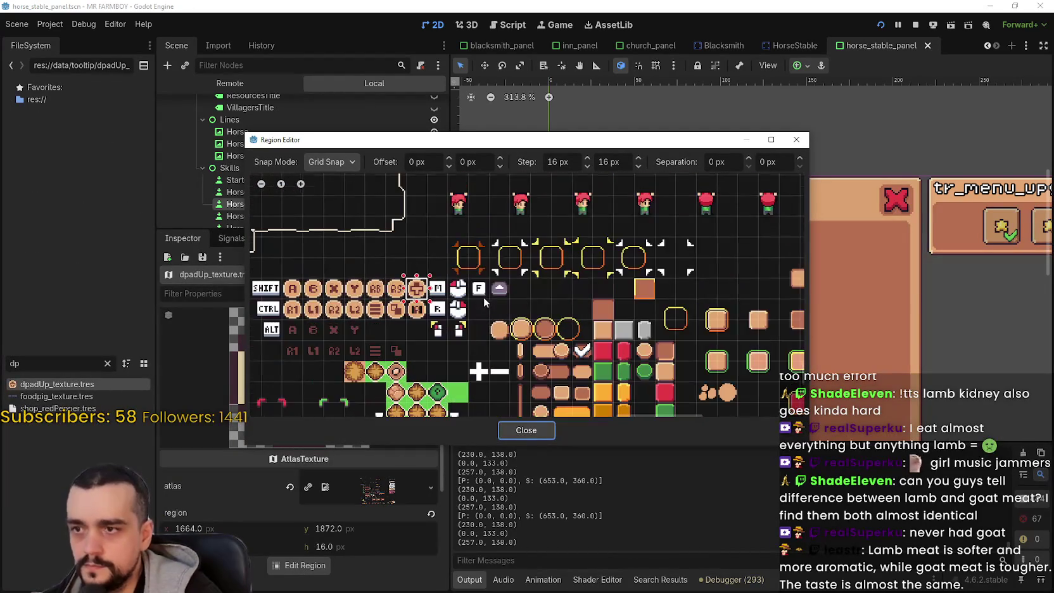
left_click(499, 291)
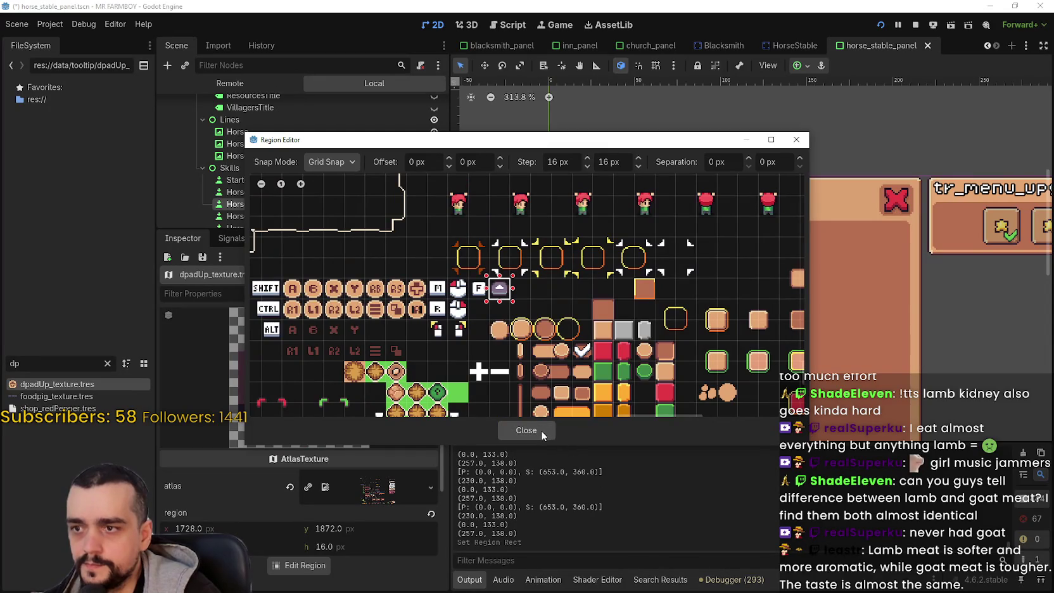
left_click(540, 430)
key("ctrl+s")
- Clear the file filter and open the Script workspace, placing the caret on line 827
left_click(50, 24)
left_click(552, 105)
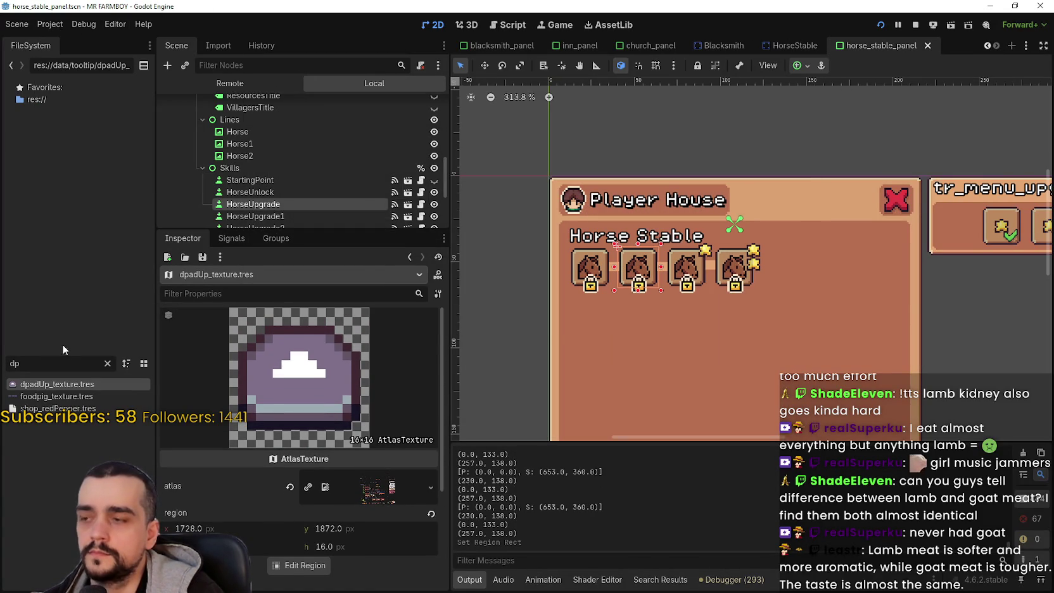
left_click(108, 364)
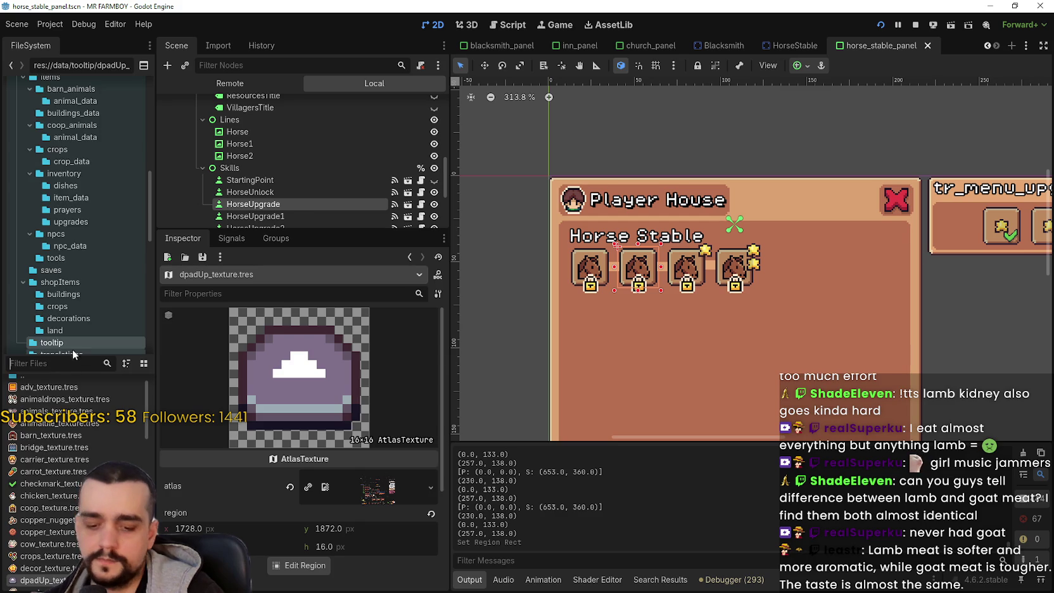
left_click(518, 25)
left_click(753, 249)
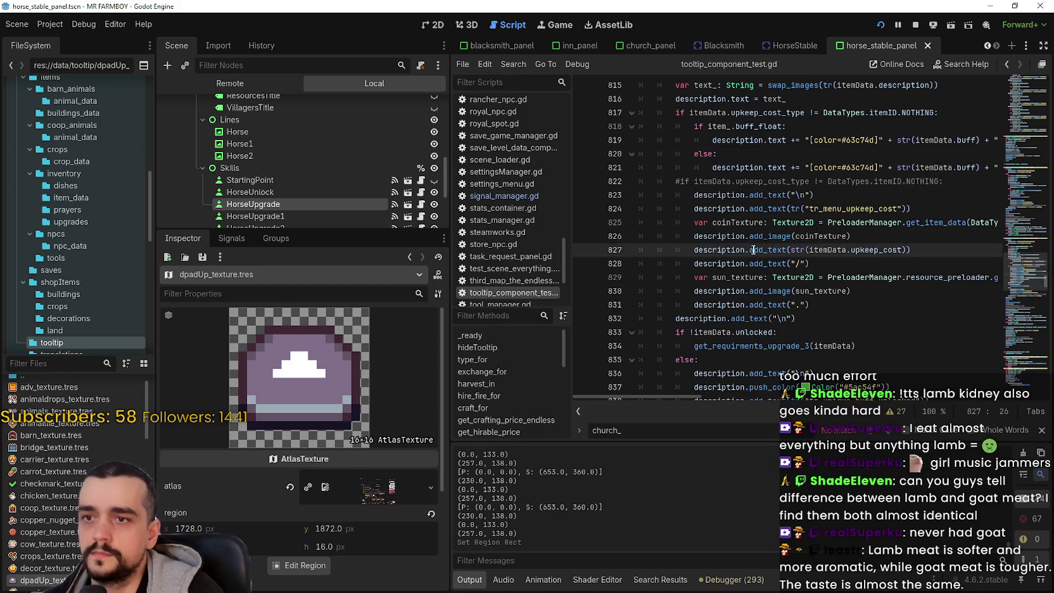
- Search the project for IMG_DPAD_UP and select its replace line 626 in data_types.gd
key("ctrl+shift+f")
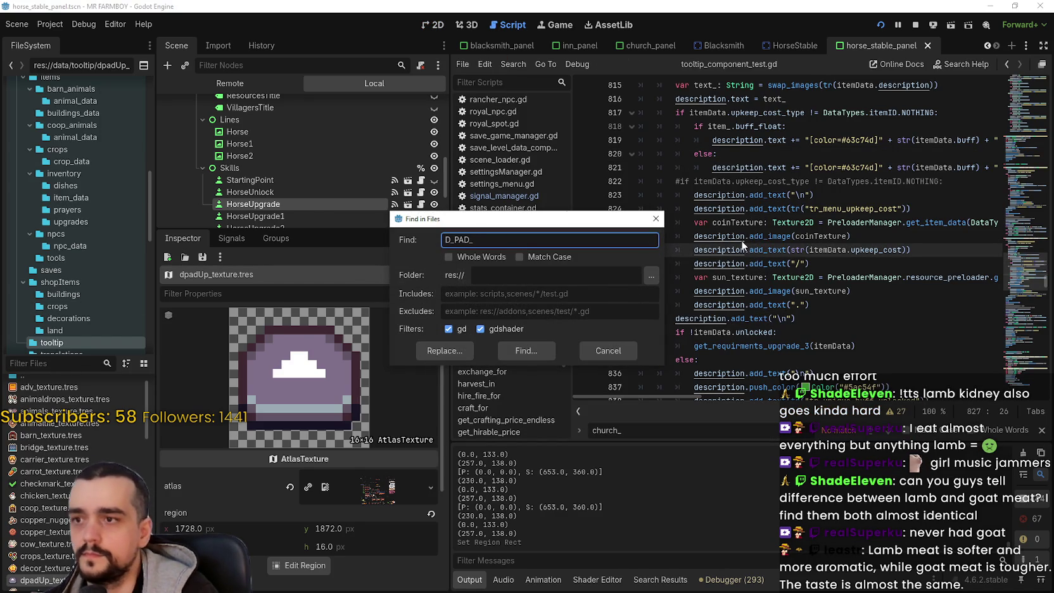
type("UP")
key("Return")
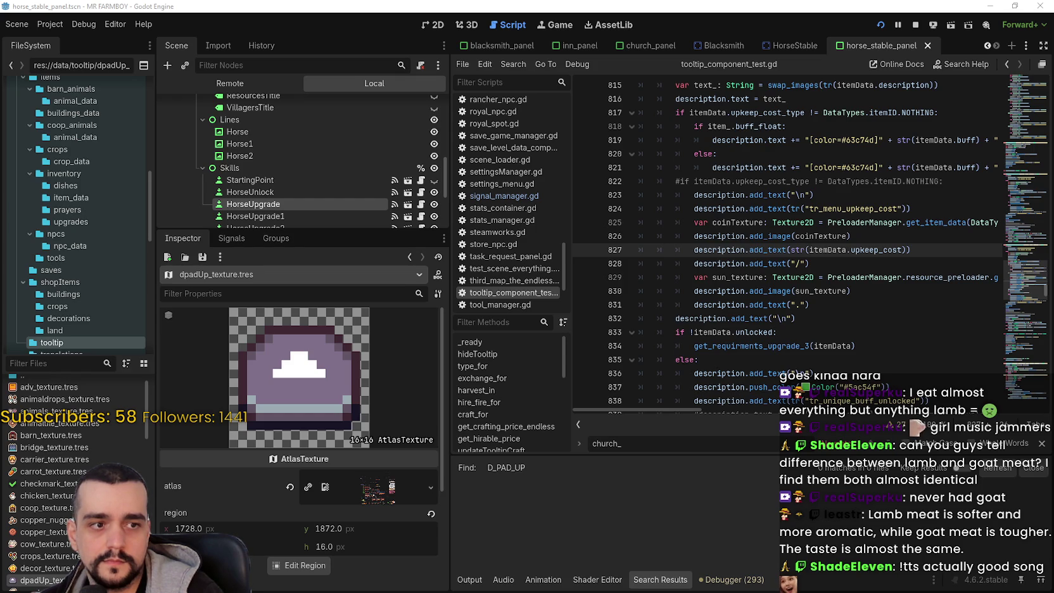
left_click(797, 311)
key("ctrl+shift+f")
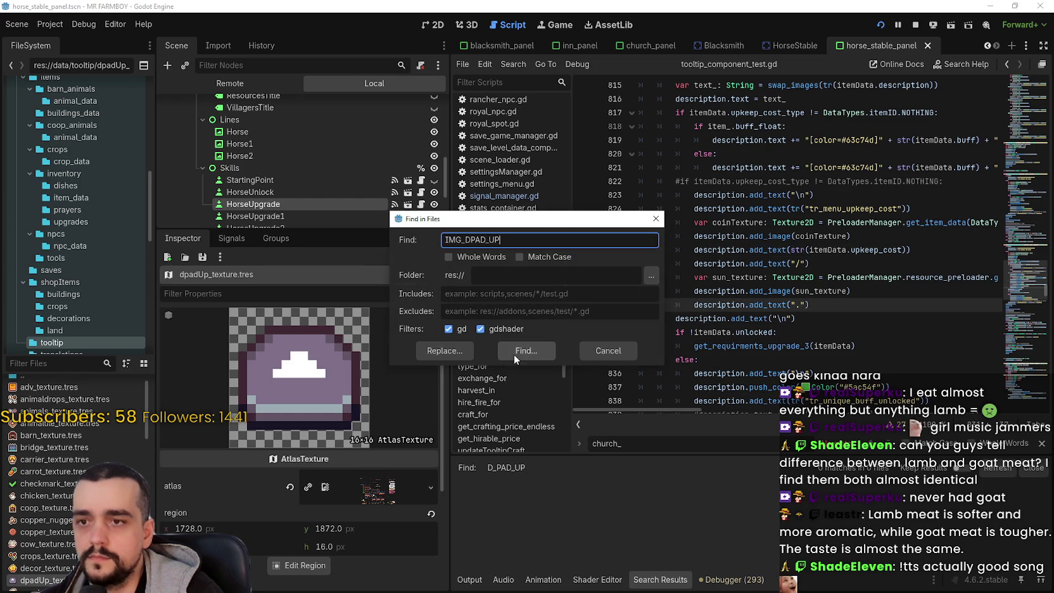
left_click(524, 348)
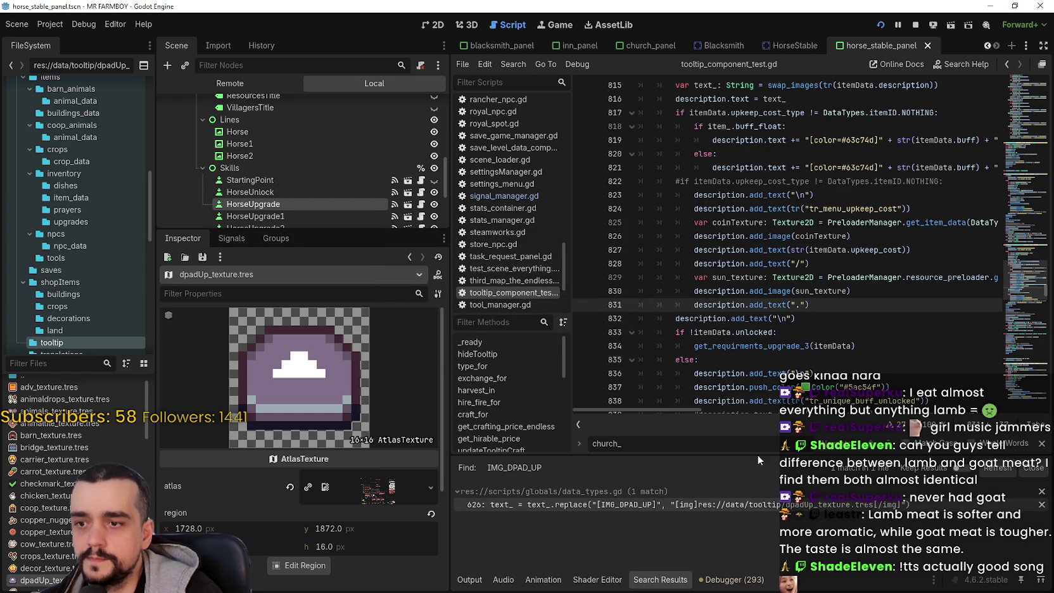
left_click(634, 505)
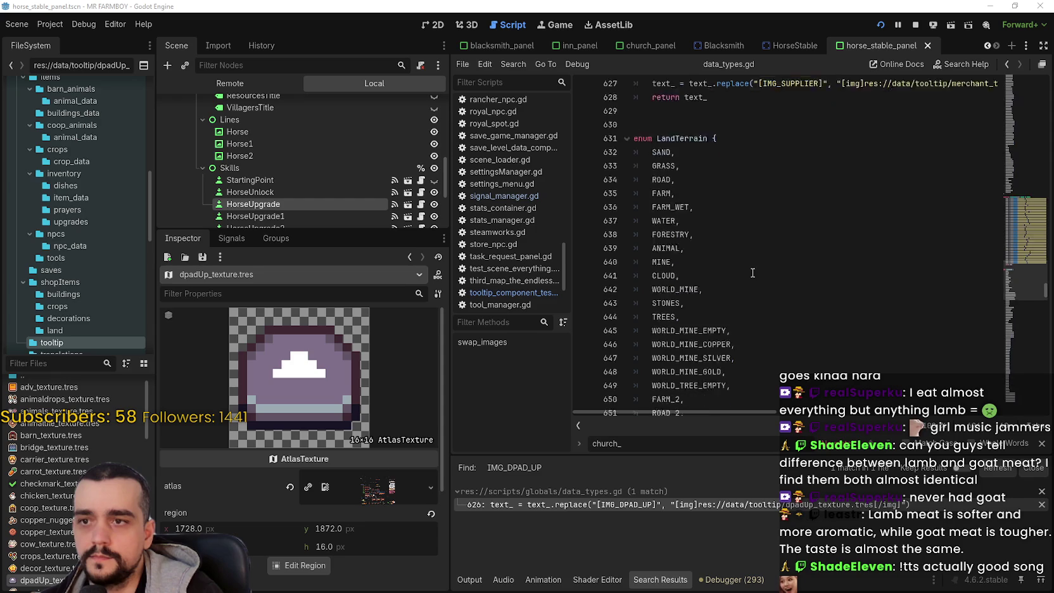
scroll(764, 262, "up", 4)
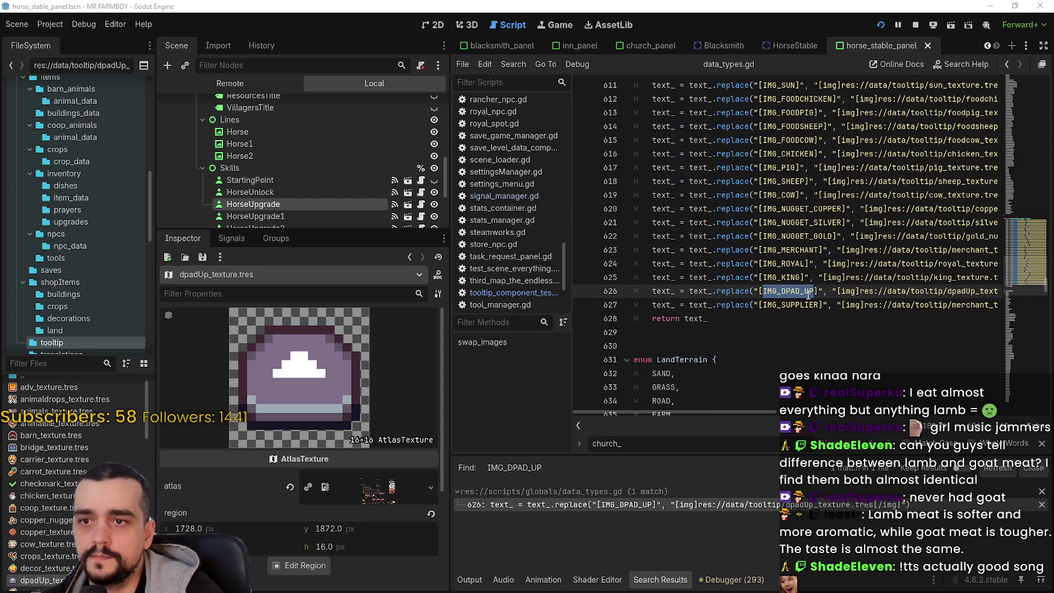
left_click(809, 293)
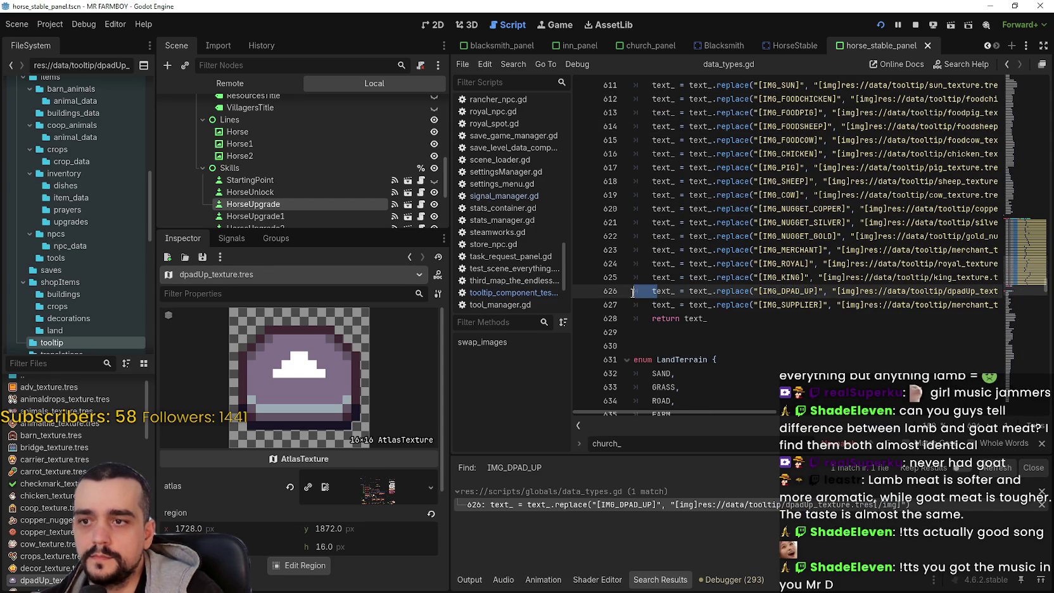
left_click_drag(651, 293, 1048, 300)
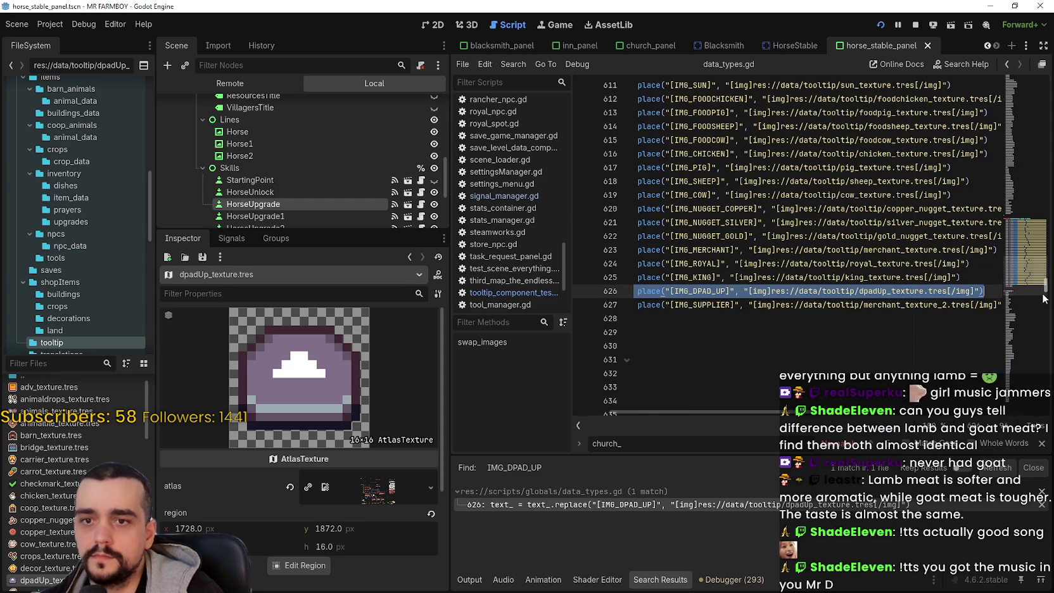
- Paste the IMG_DPAD_UP replace line after IMG_SUPPLIER in tooltip_component_test.gd and save
left_click(57, 364)
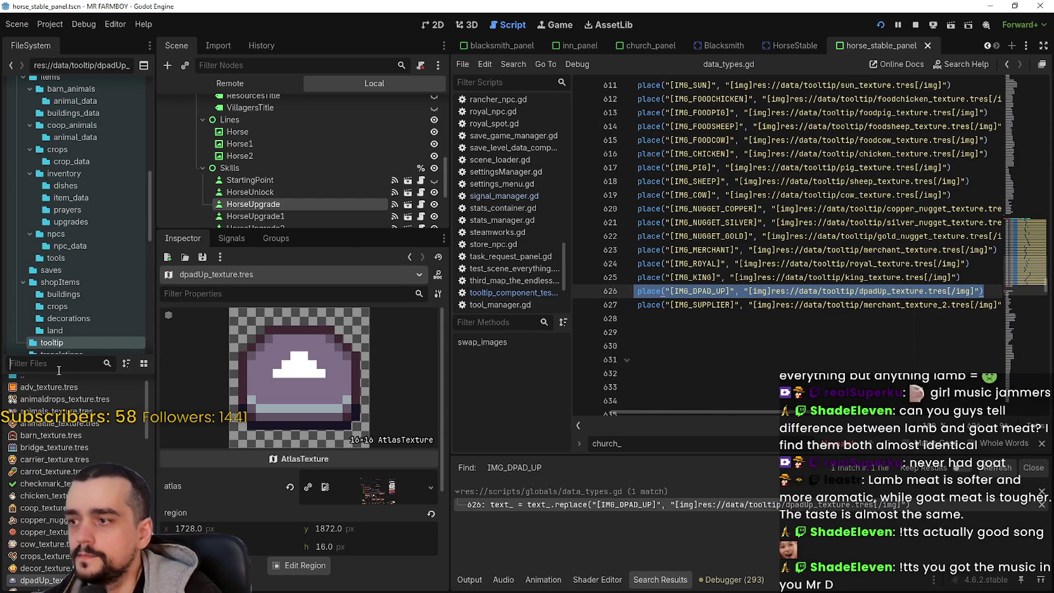
type("test")
double_click(68, 432)
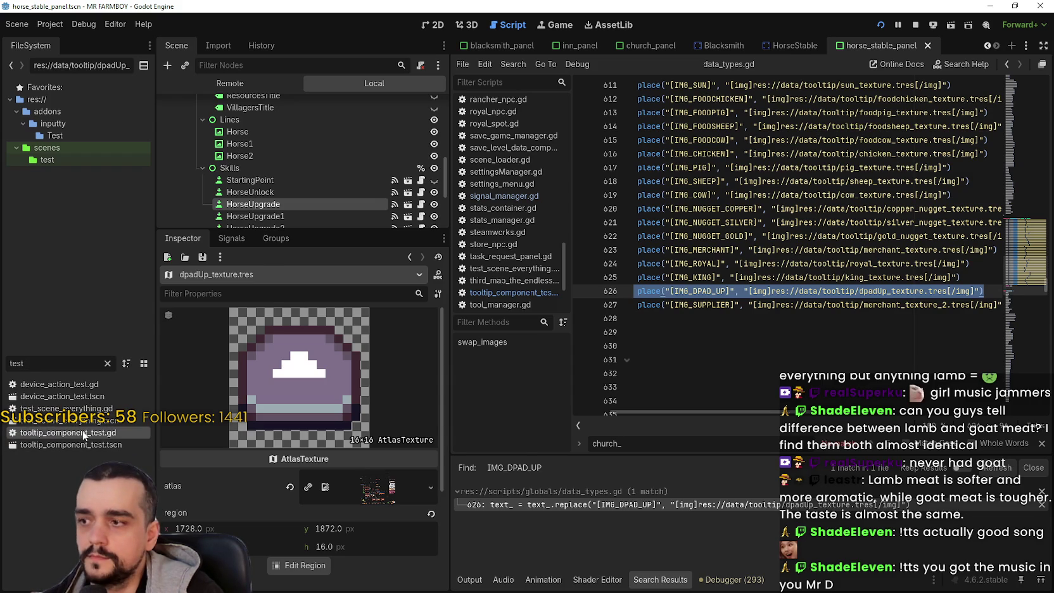
mouse_move(1030, 221)
left_mouse_down()
mouse_move(1031, 346)
mouse_move(1028, 208)
left_mouse_up()
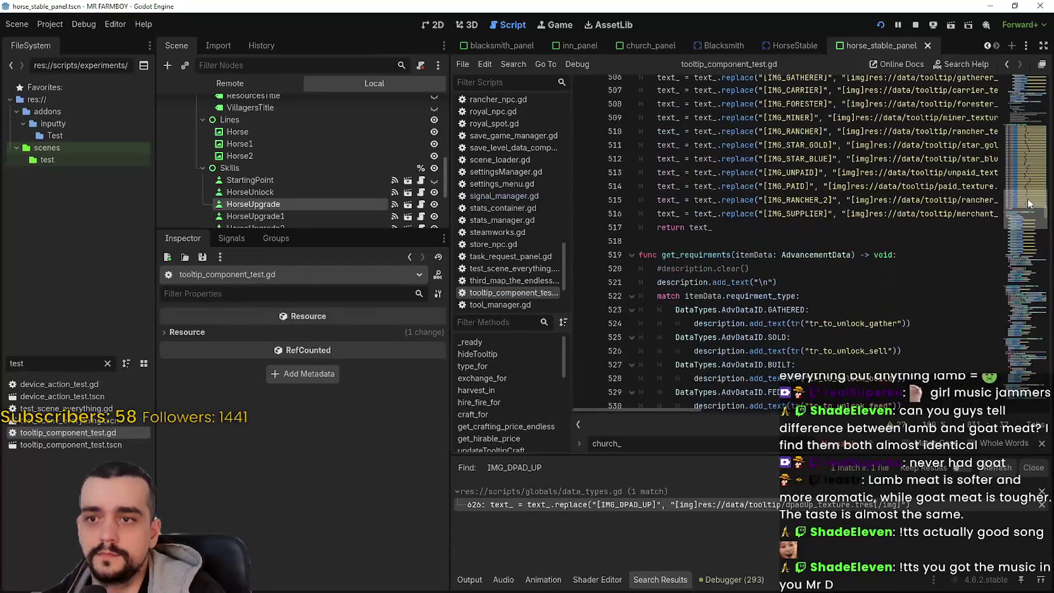
left_click_drag(888, 214, 972, 214)
left_click(996, 213)
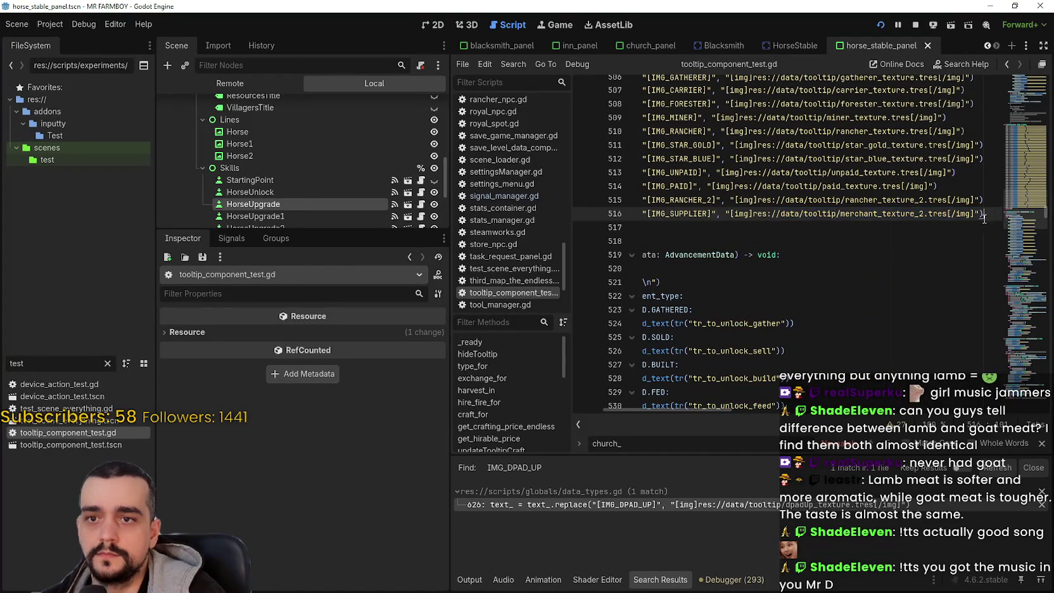
key("Return")
type("text_ = text_.replace(\"[IMG_DPAD_UP]\", \"[img]res://data/tooltip/dpadUp_texture.tres[/img]\")")
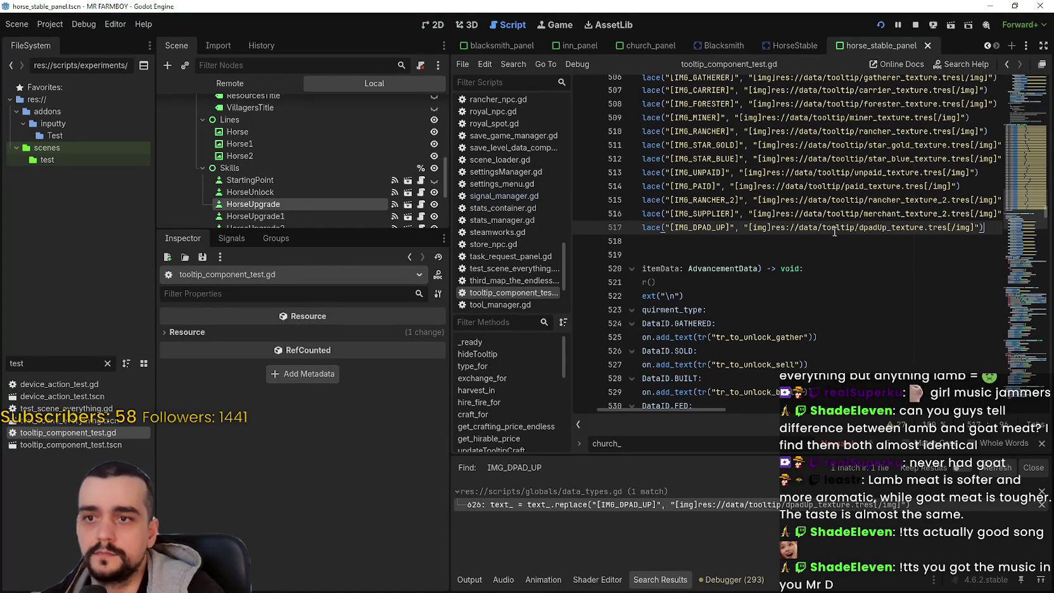
key("ctrl+s")
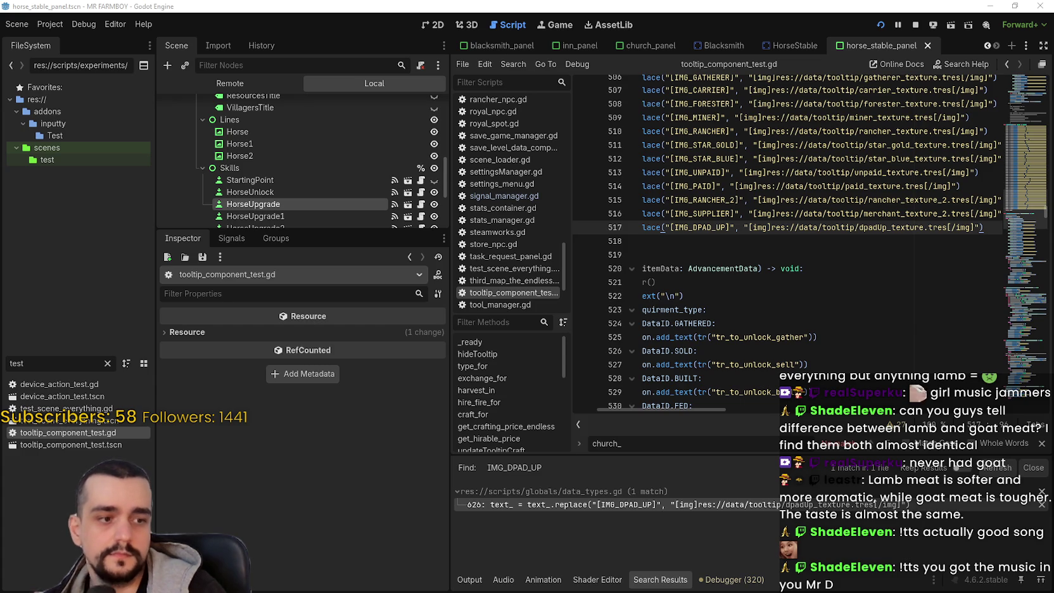
key("alt+Tab")
mouse_move(401, 255)
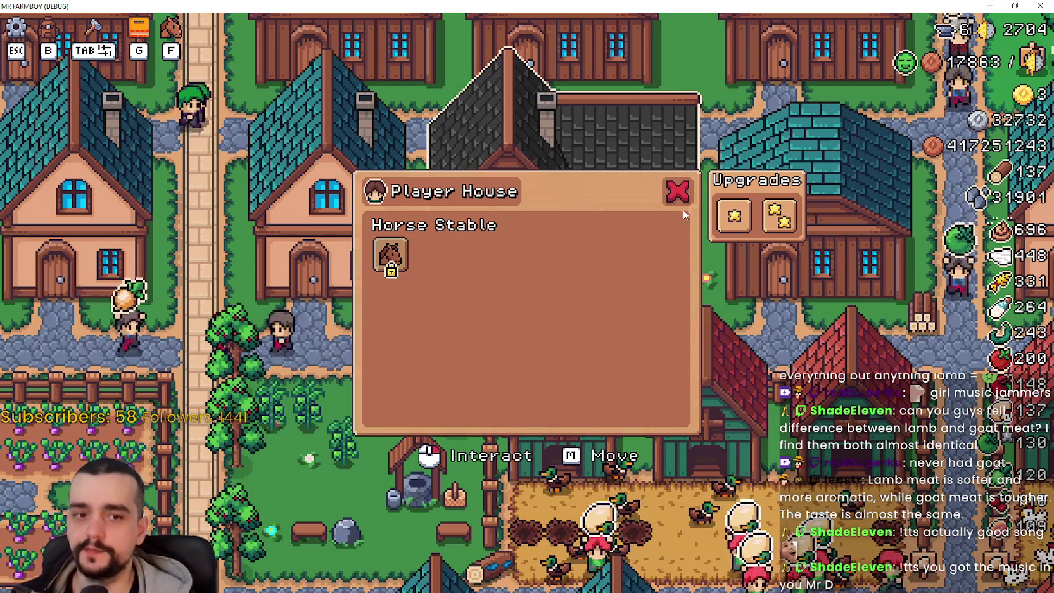
- Read the Upgrades tooltips, reopen the Player House, and unlock the Horse Mount
mouse_move(774, 220)
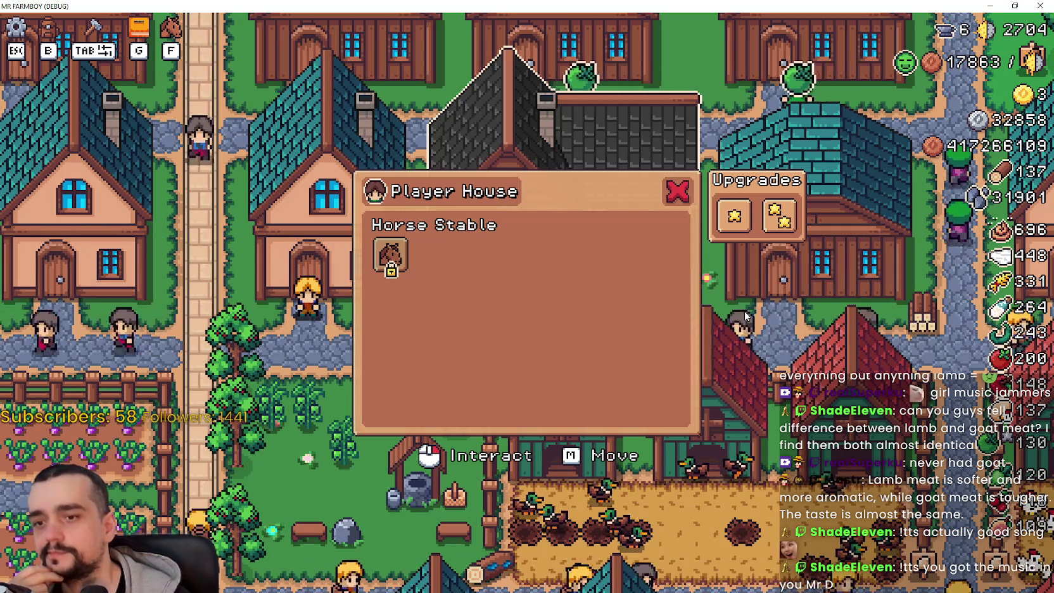
mouse_move(771, 218)
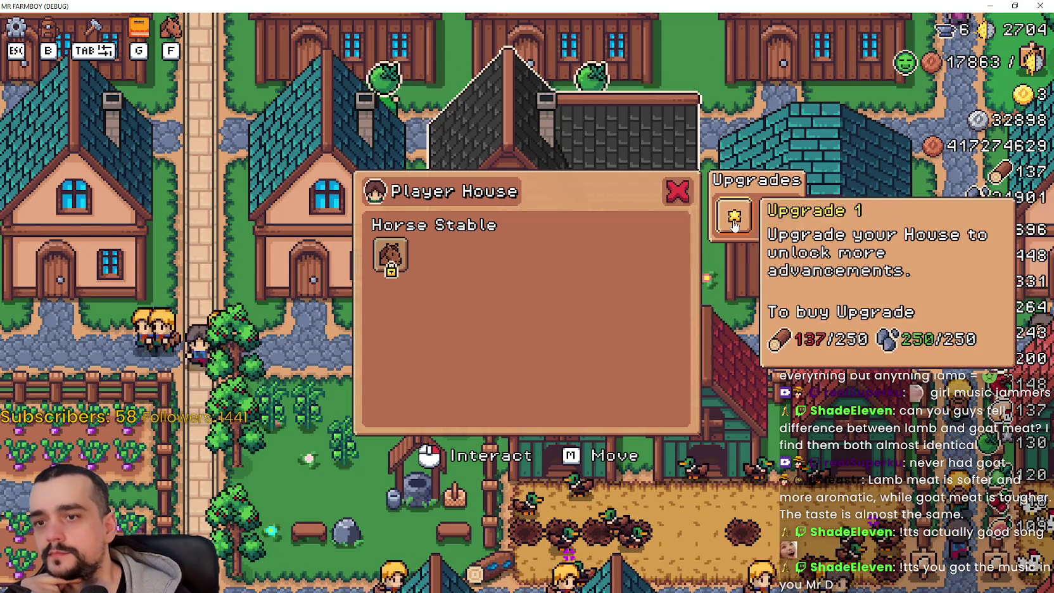
mouse_move(741, 234)
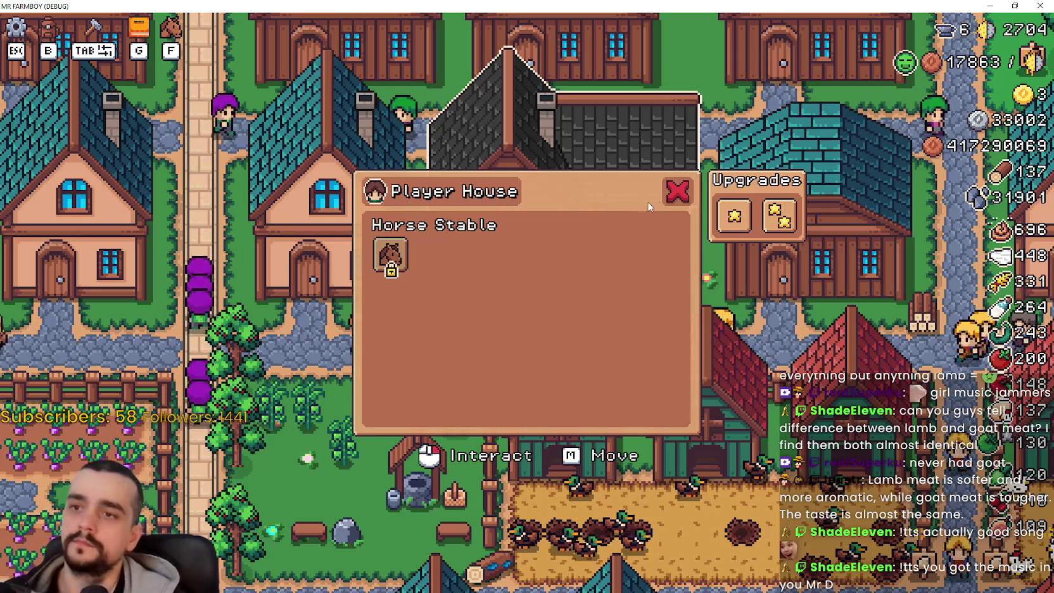
key("Escape")
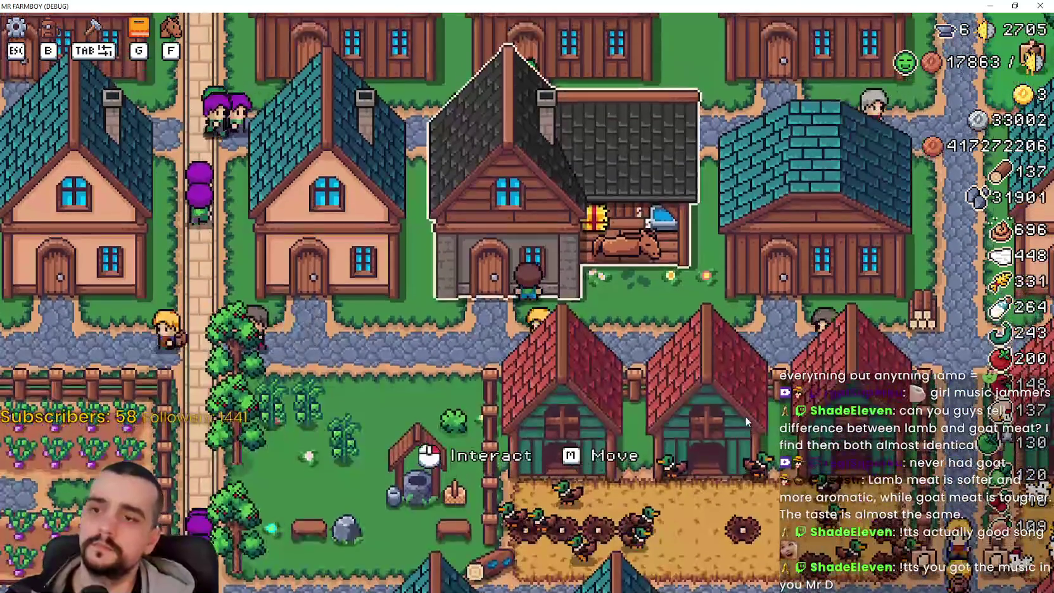
left_click(469, 240)
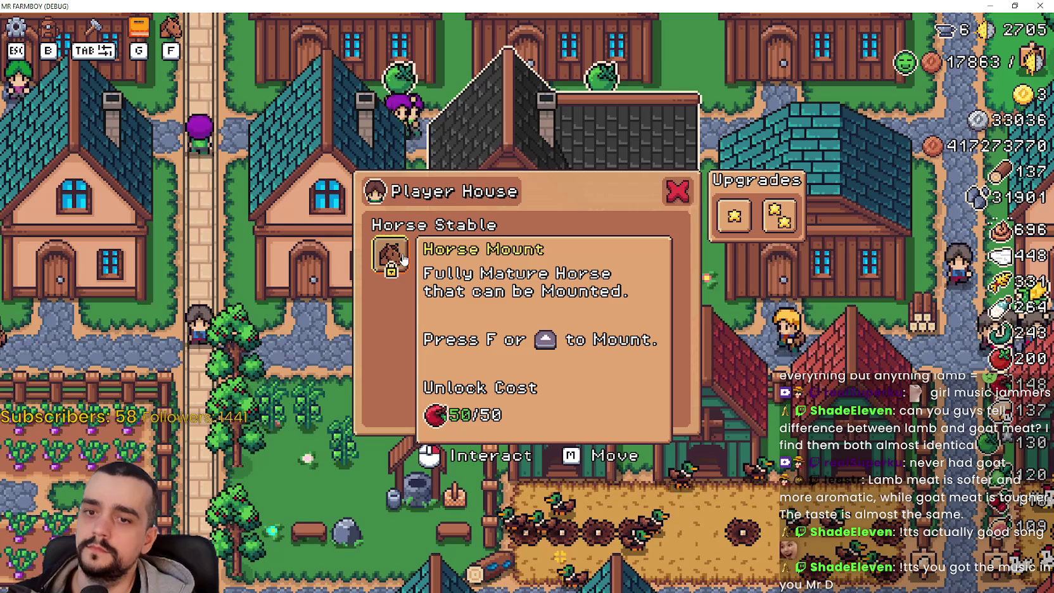
left_click(403, 258)
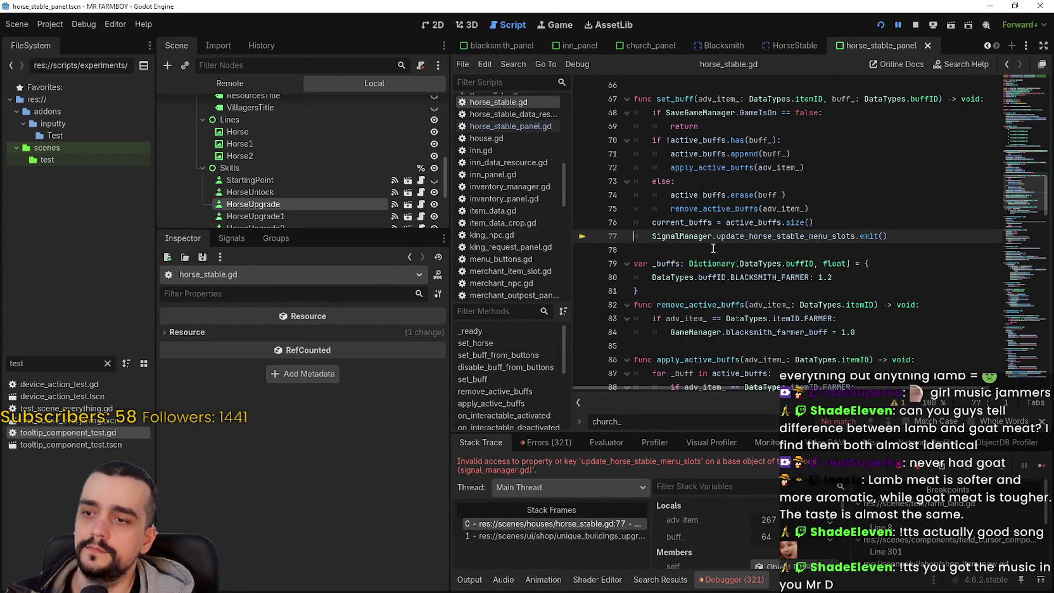
- Select the update_horse_stable_menu_slots name and jump to the SignalManager script definition
double_click(754, 235)
key("ctrl+c")
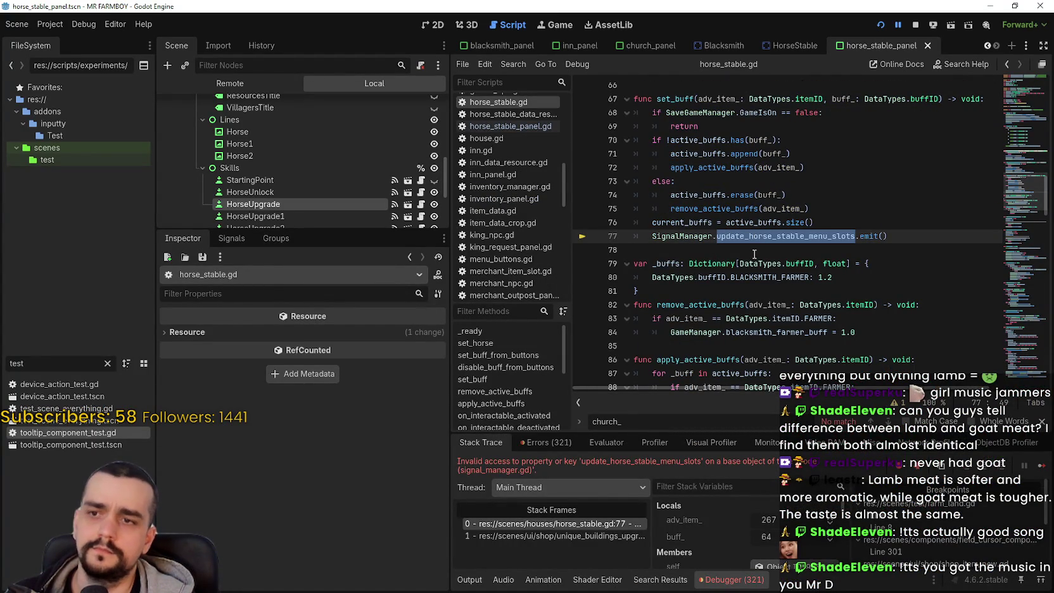
right_click(743, 240)
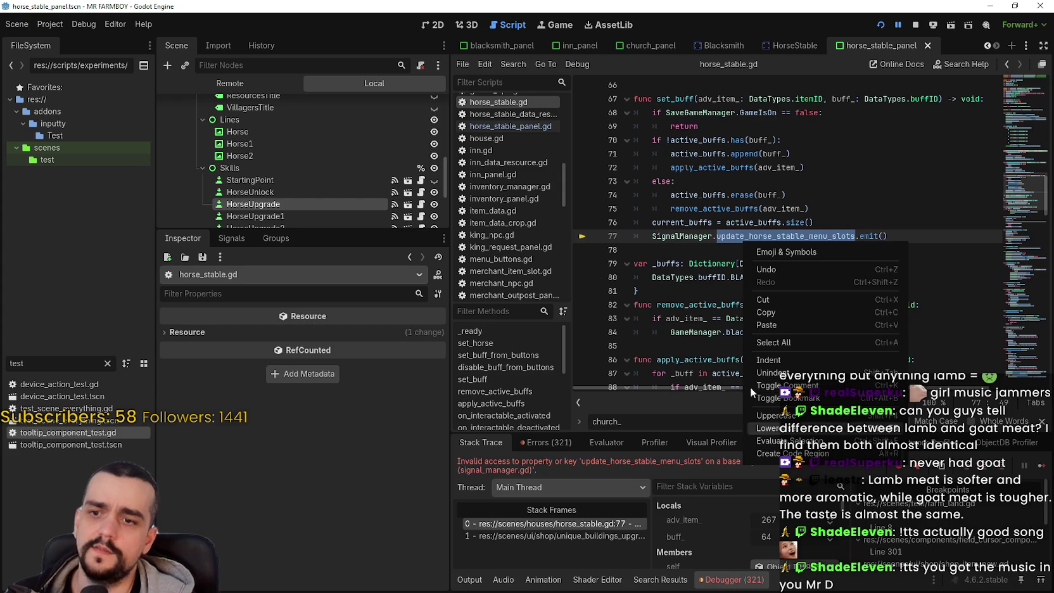
key("Escape")
left_click(728, 235)
right_click(699, 237)
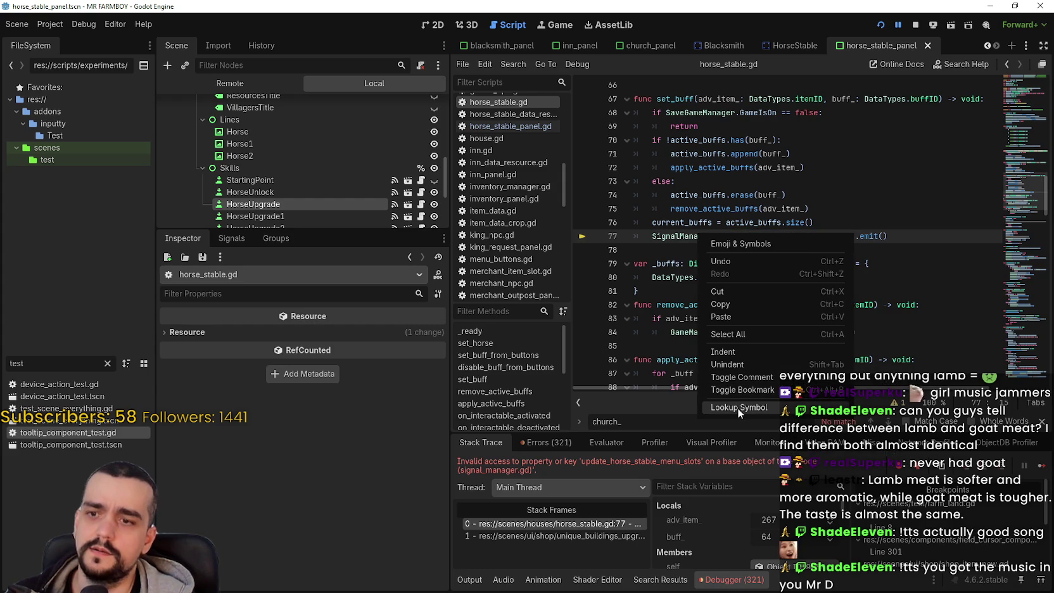
key("Escape")
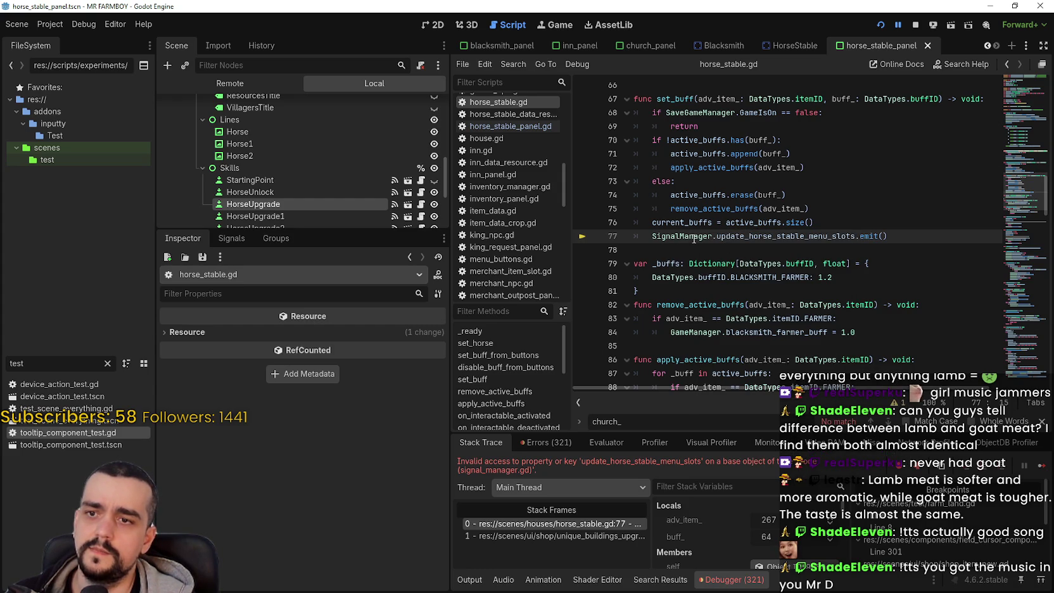
right_click(694, 240)
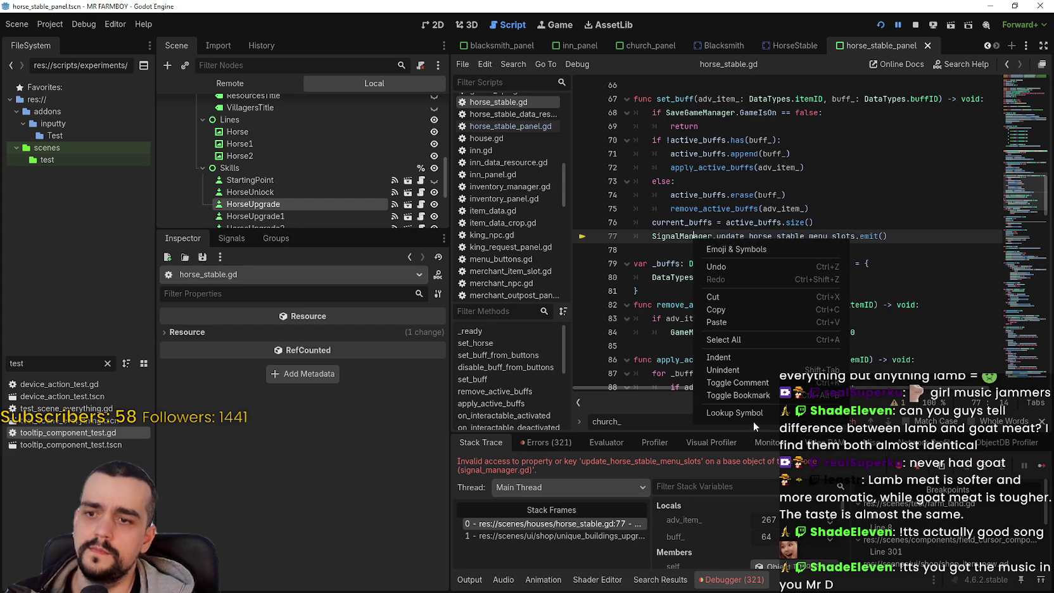
left_click(754, 413)
- Rename signal update_horse_menu_slots to update_horse_stable_menu_slots, save, and restart the game
scroll(845, 261, "down", 2)
mouse_move(1026, 341)
left_mouse_down()
mouse_move(1026, 326)
mouse_move(1029, 379)
left_mouse_up()
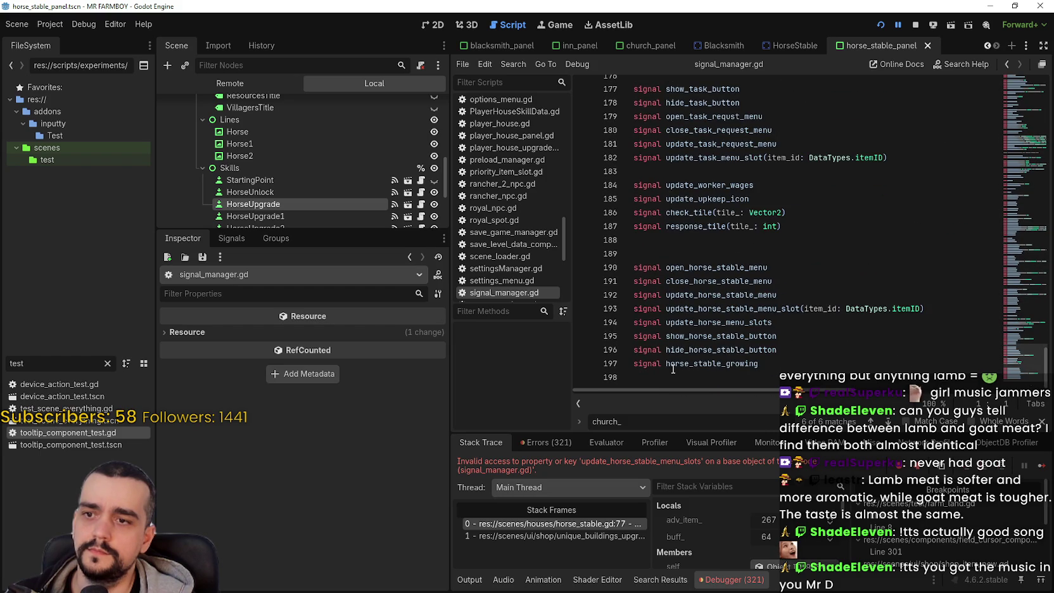
double_click(701, 323)
key("ctrl+v")
key("ctrl+s")
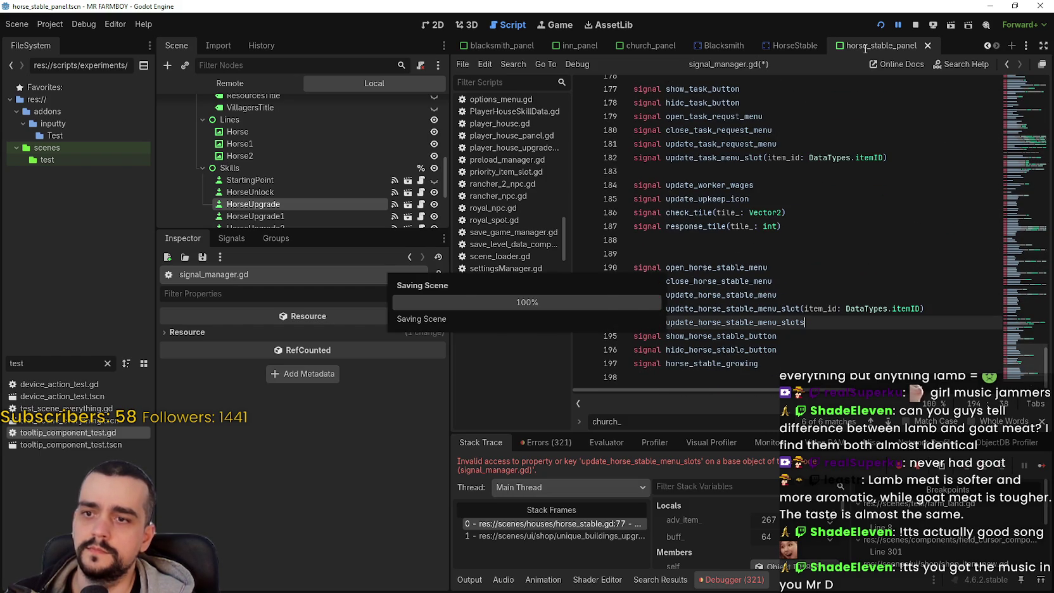
left_click(915, 25)
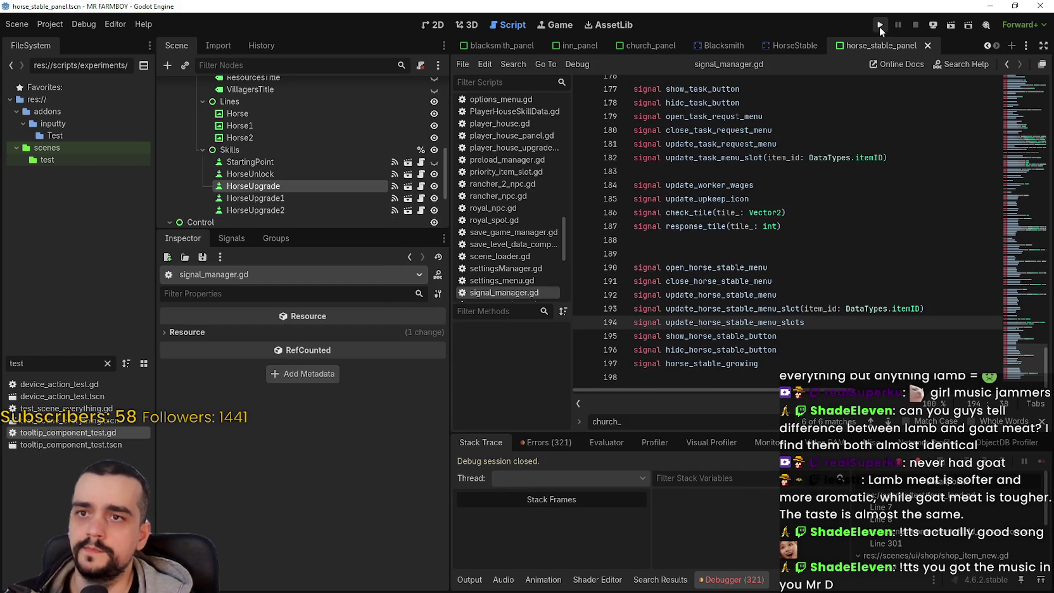
left_click(879, 26)
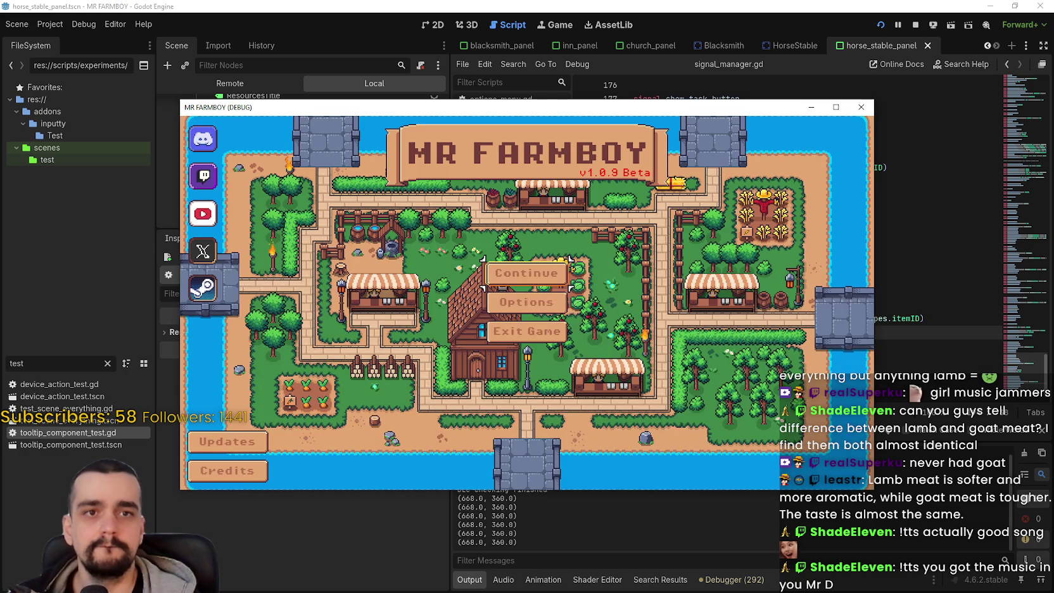
- Continue from the title screen and load the Save 1 slot
left_click(525, 273)
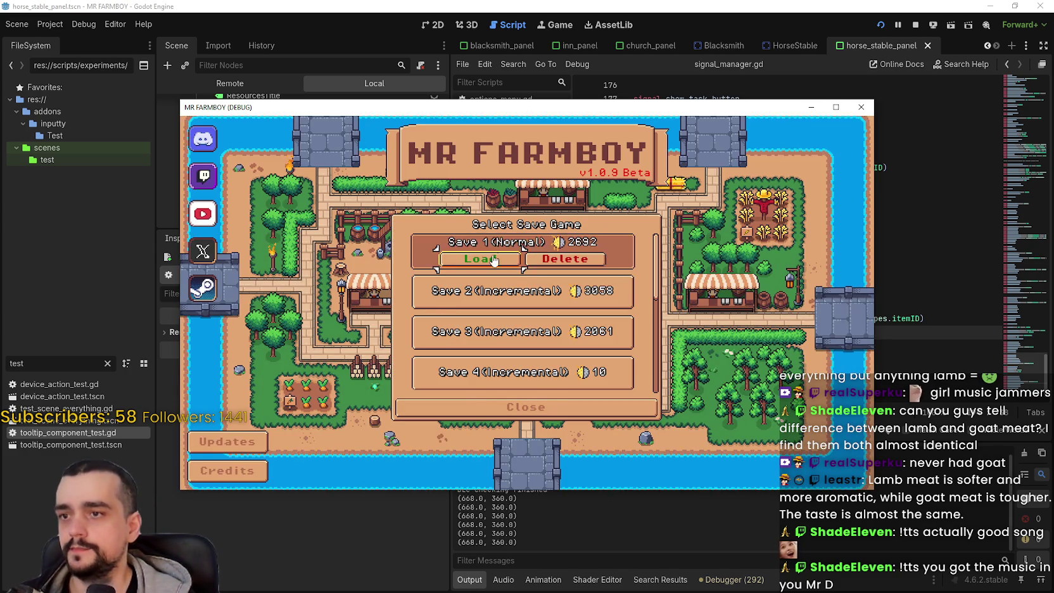
left_click(481, 254)
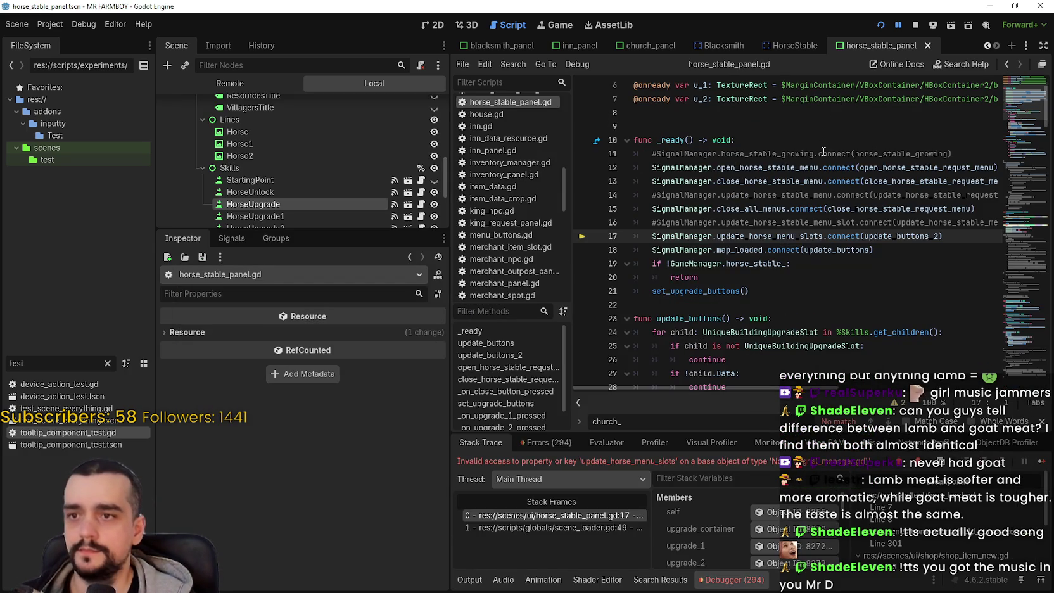
- On line 17, replace update_horse_menu_slots with update_horse_stable_menu_slots using autocomplete
left_click(821, 286)
left_click(779, 235)
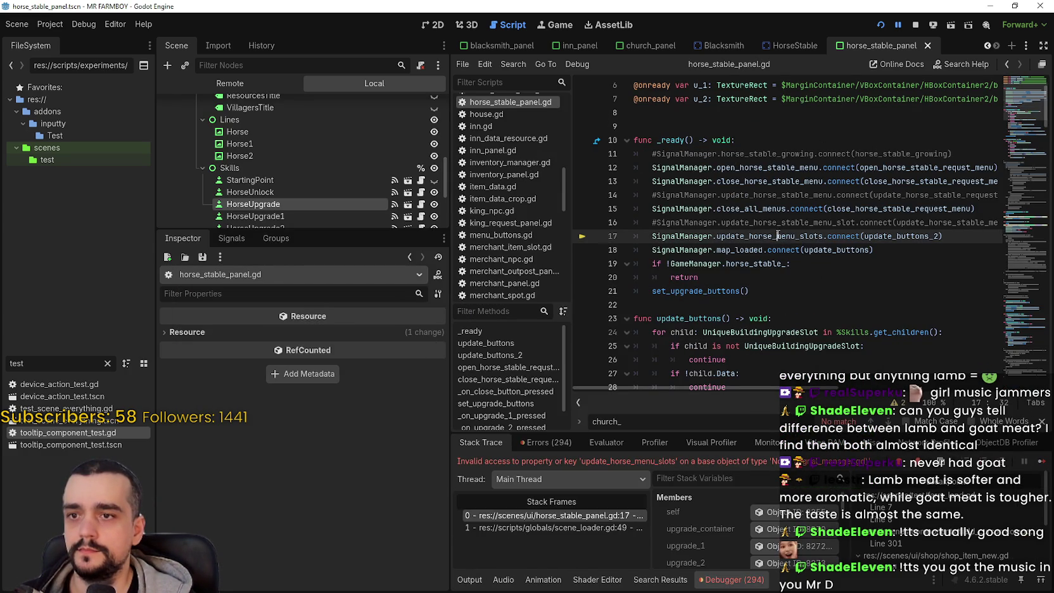
double_click(769, 236)
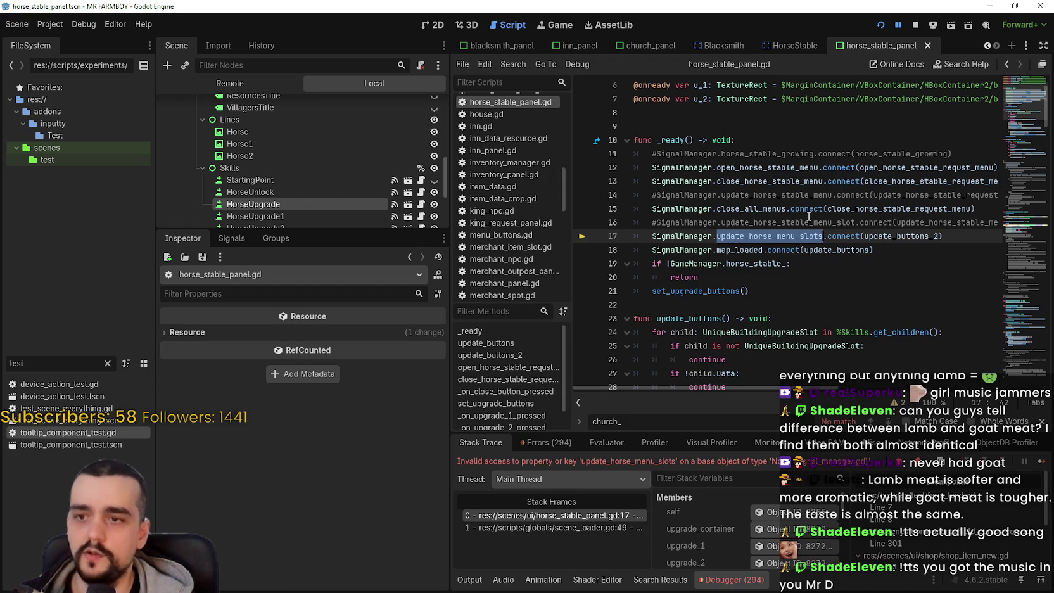
type("update_hor")
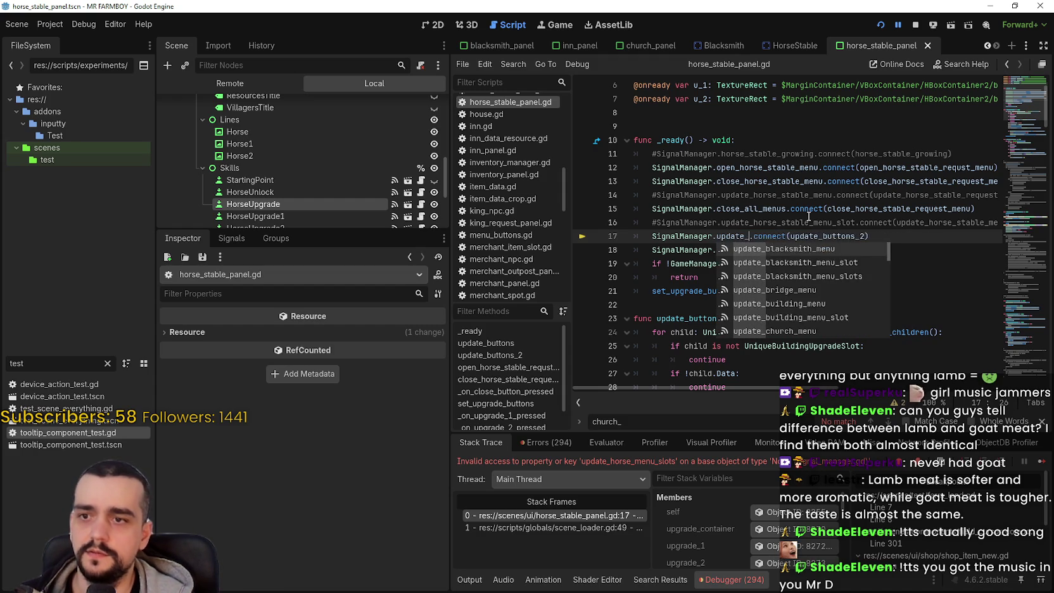
type("se")
key("Down")
key("Down")
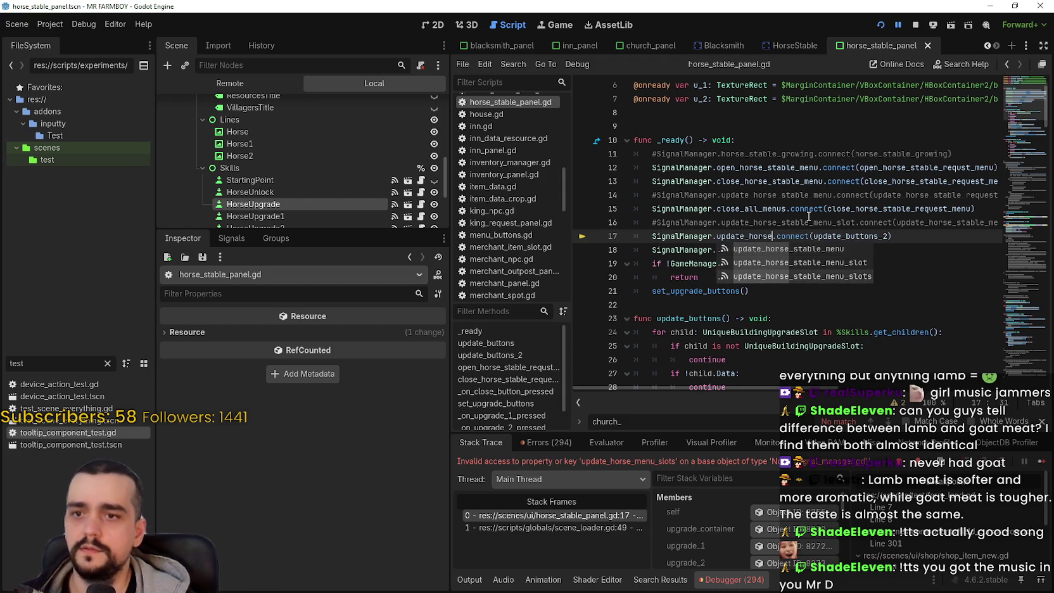
key("Return")
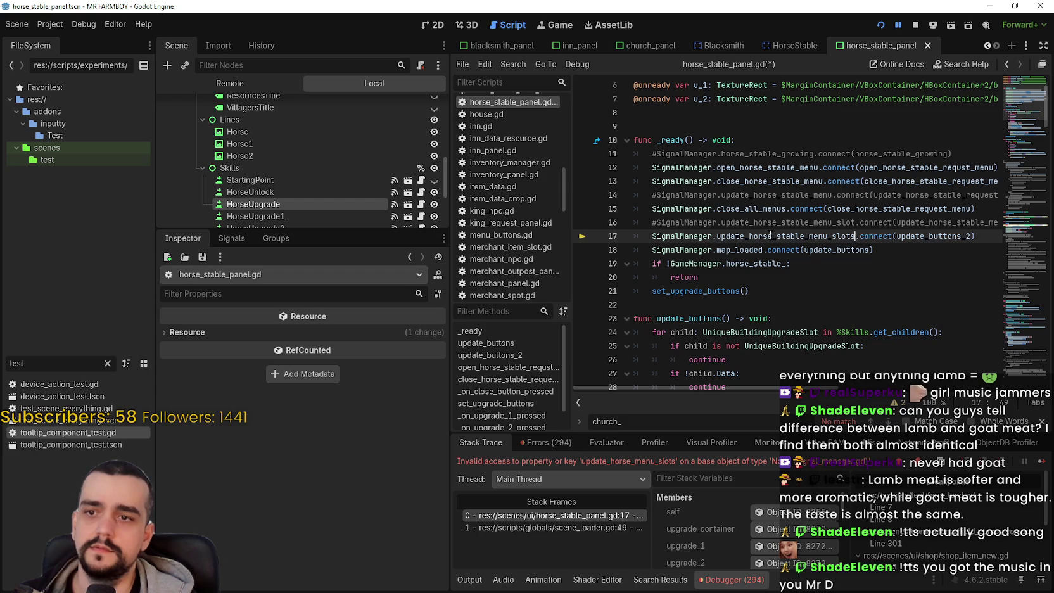
- Stop and rerun the game with F5, maximize it, and load Save 1
left_click(915, 26)
key("F5")
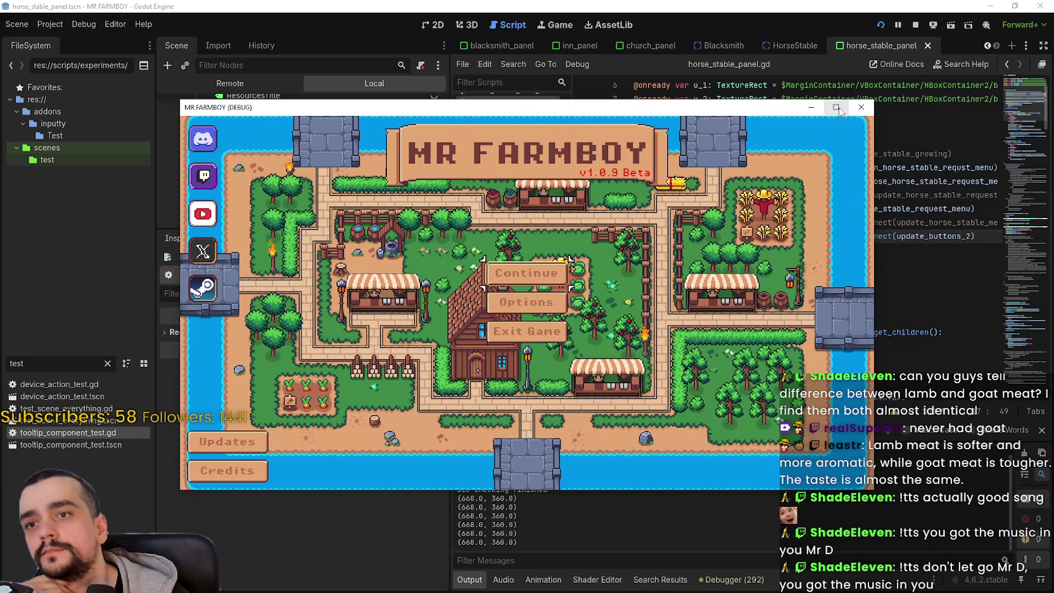
left_click(836, 107)
left_click(500, 256)
left_click(494, 228)
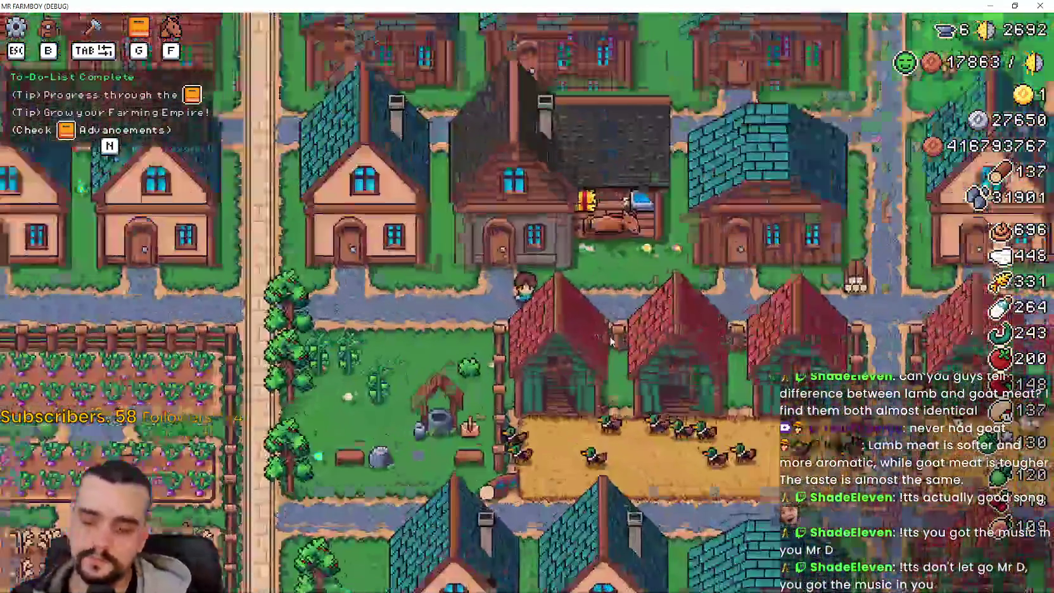
- Unlock Horse Mount in the Player House panel, check the locked Growth Stage tooltip, then return to the editor
left_click(608, 219)
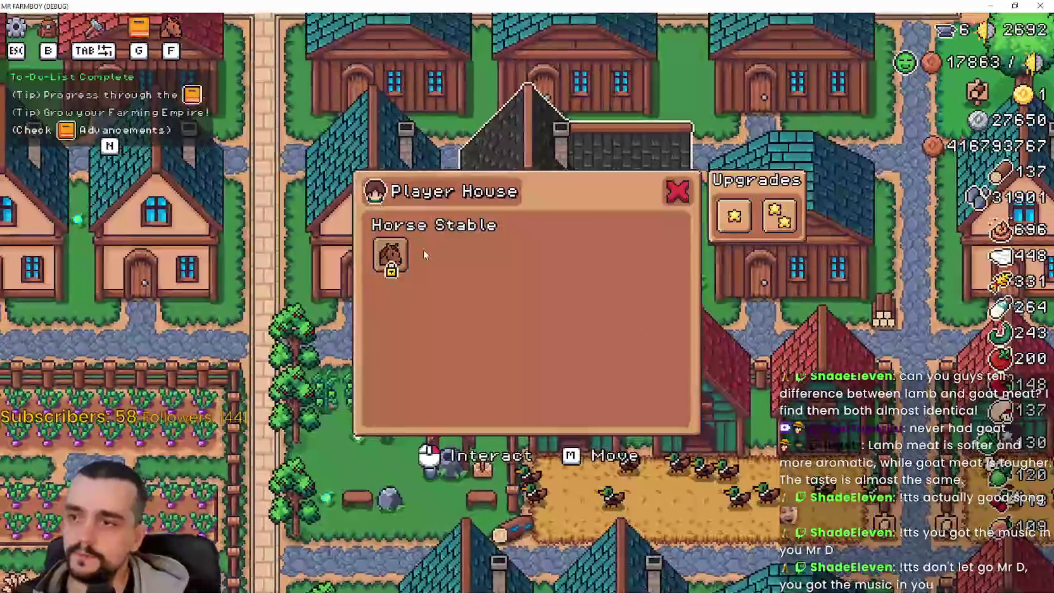
left_click(396, 255)
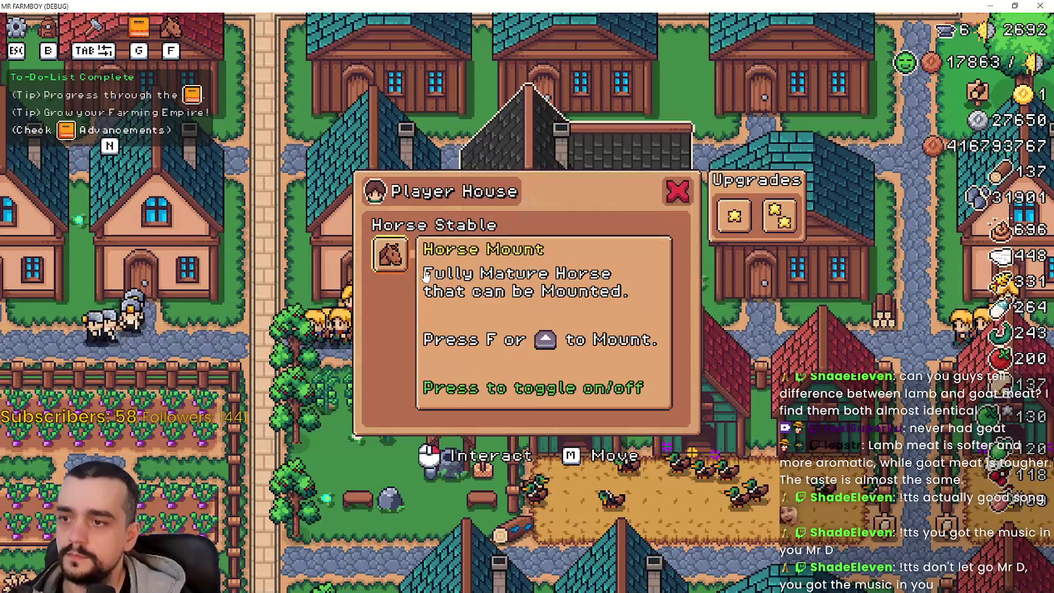
mouse_move(443, 267)
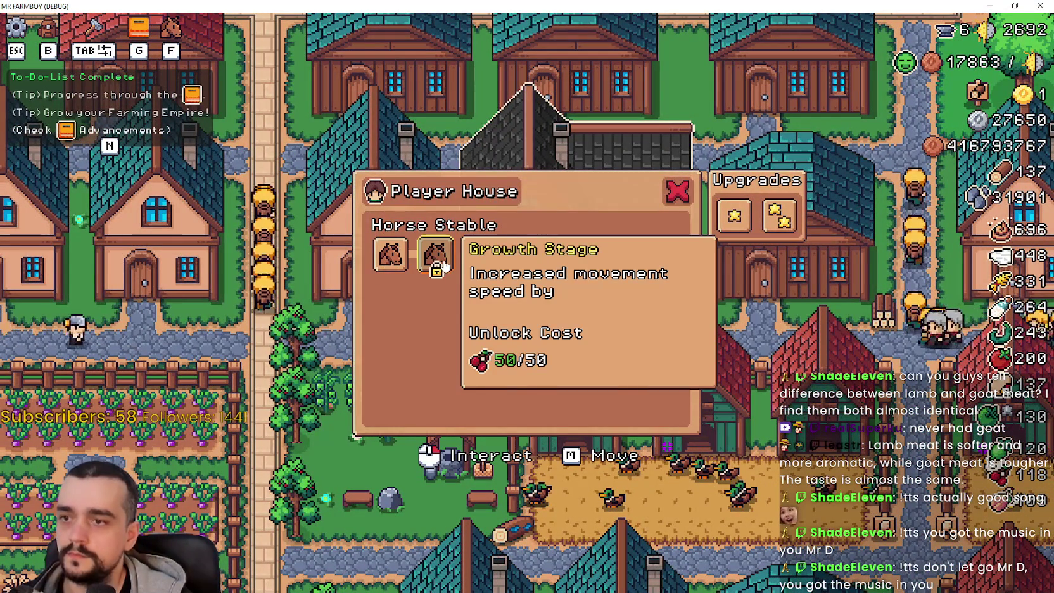
mouse_move(384, 256)
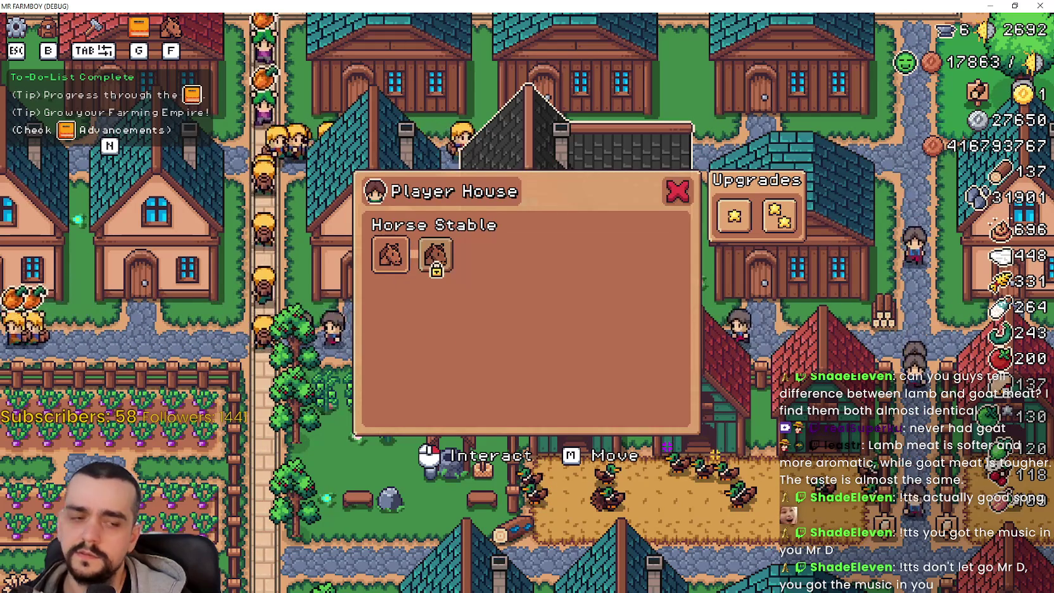
key("alt+Tab")
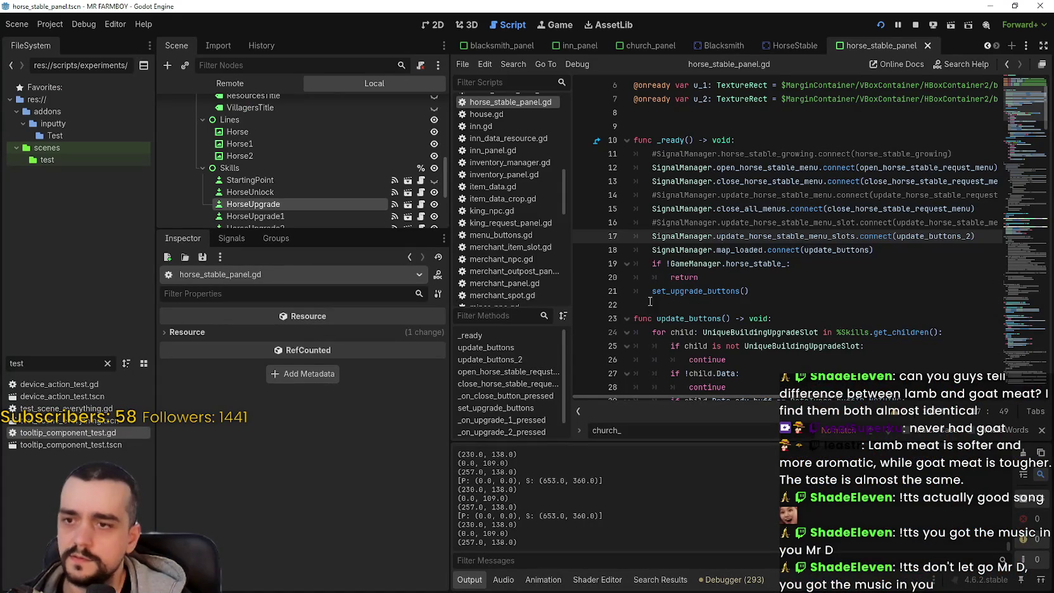
- Dismiss the unsuccessful find-bar search for church_ in horse_stable_panel.gd
left_click(738, 304)
scroll(762, 312, "down", 2)
mouse_move(1023, 111)
left_mouse_down()
mouse_move(1021, 86)
mouse_move(992, 268)
mouse_move(992, 233)
mouse_move(994, 389)
mouse_move(999, 119)
mouse_move(994, 136)
left_mouse_up()
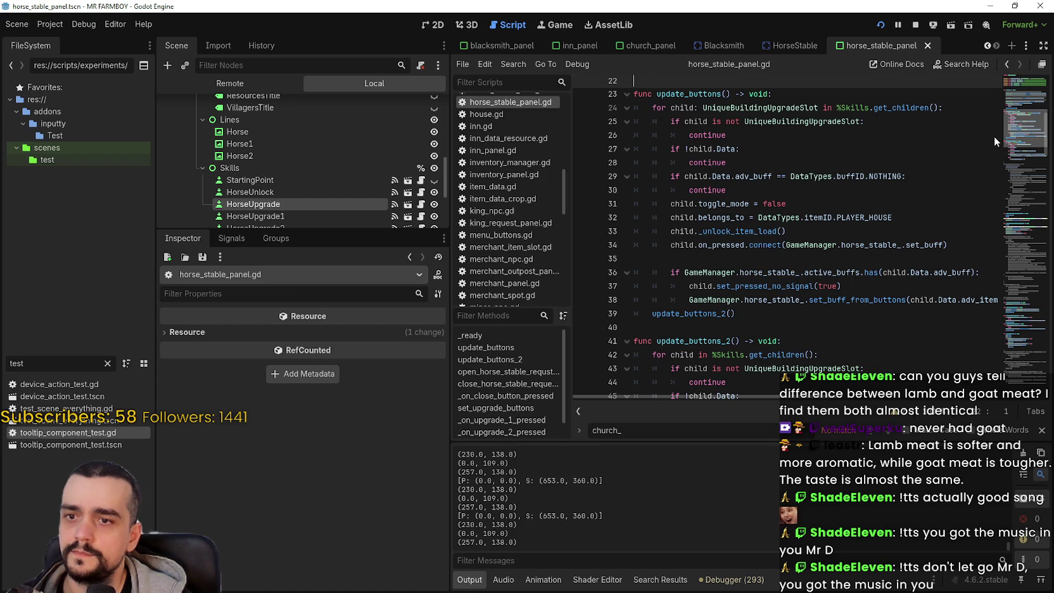
left_click(1042, 429)
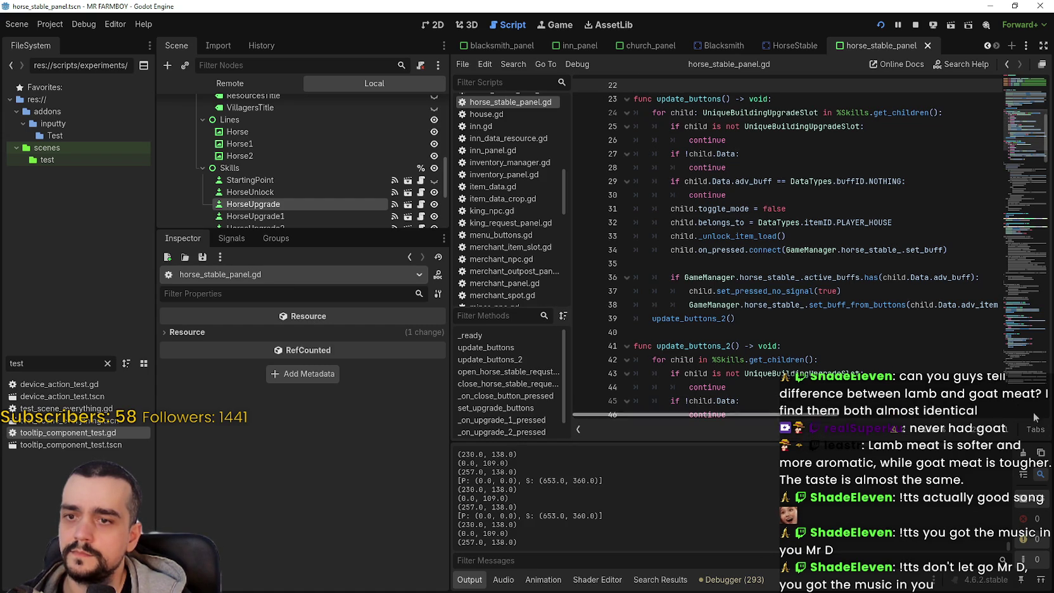
- Look up the definition of set_buff_from_buttons with Lookup Symbol
scroll(760, 266, "down", 2)
left_click(747, 250)
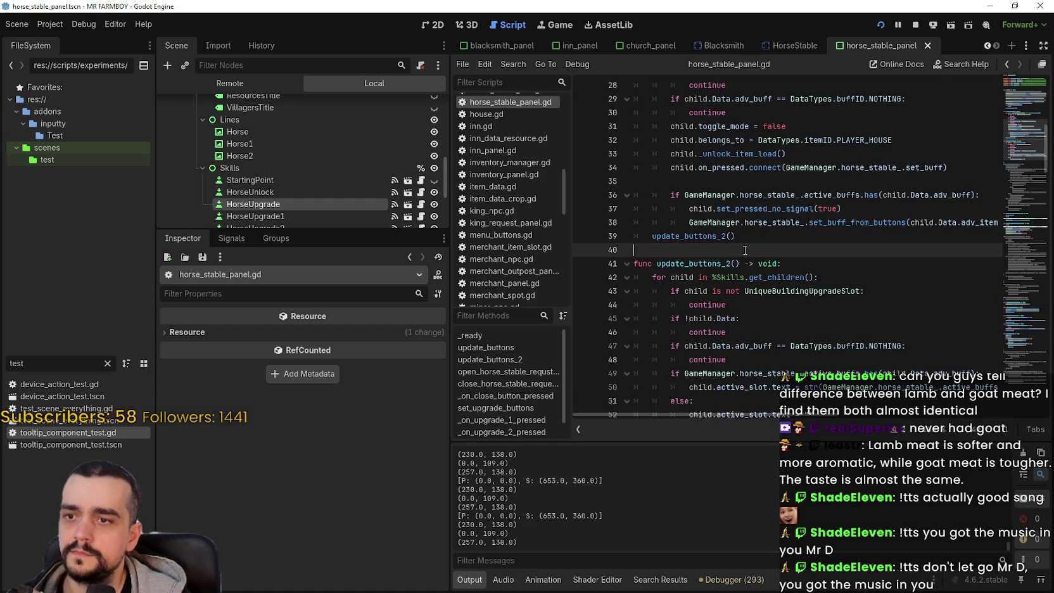
right_click(823, 222)
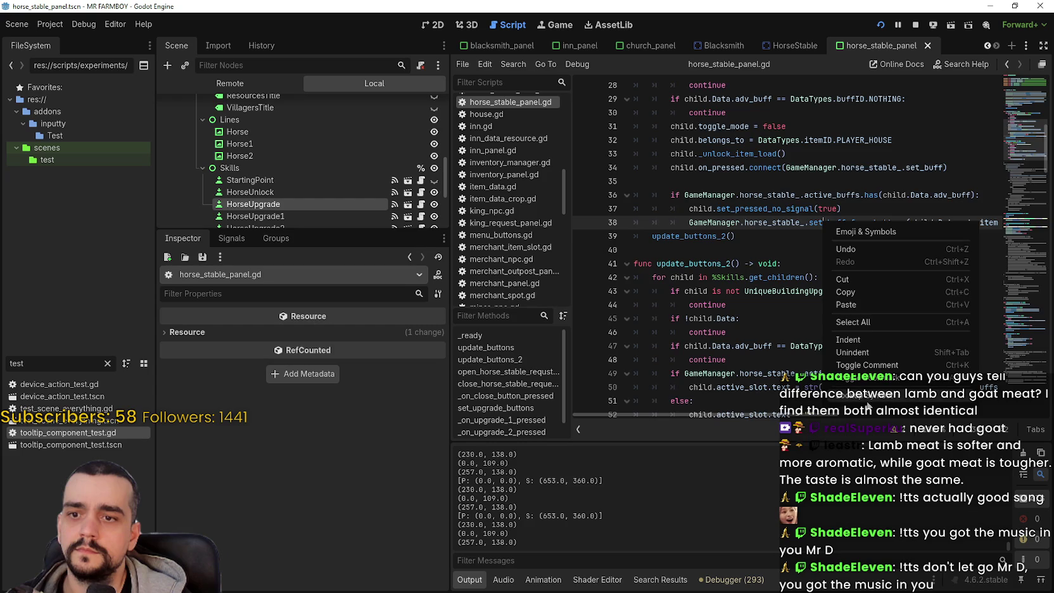
left_click(849, 230)
- Read through horse_stable.gd, then open HorseUpgrade's unique_buildings_upgrade_slot.gd script
left_click(719, 263)
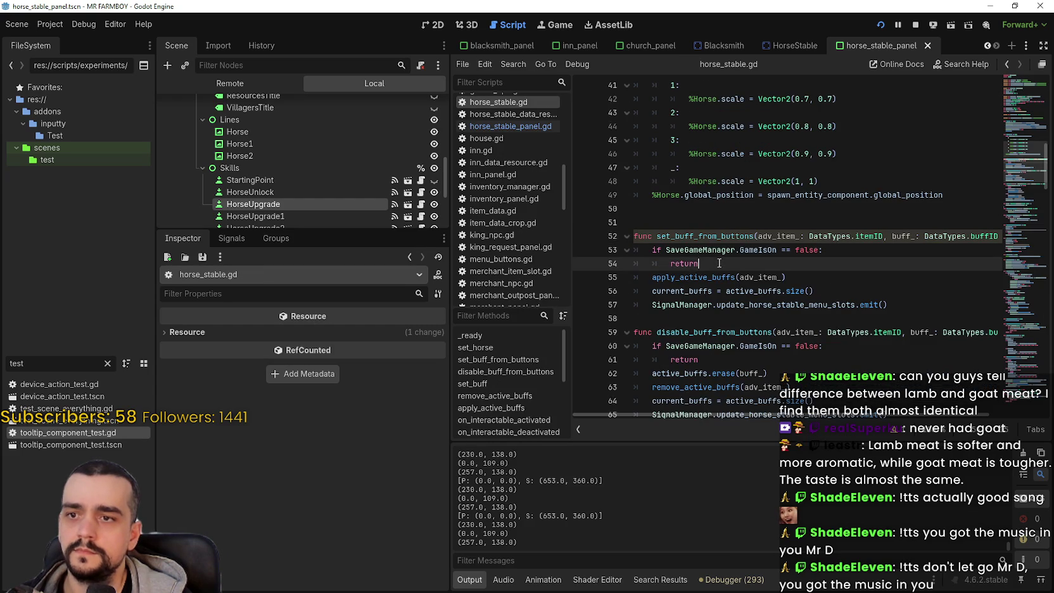
scroll(720, 263, "down", 3)
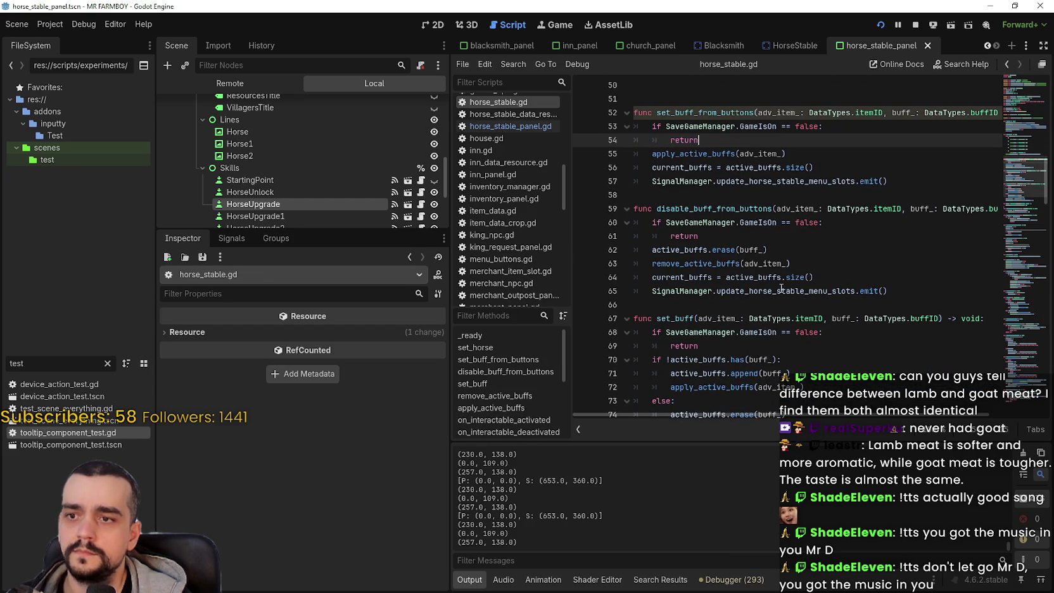
scroll(777, 281, "down", 4)
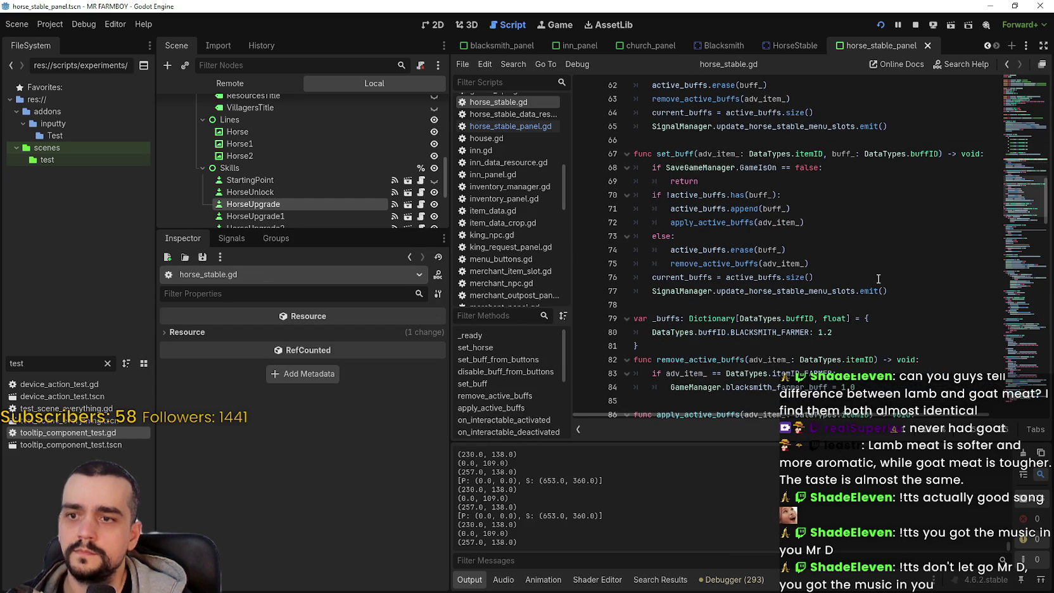
scroll(877, 277, "down", 2)
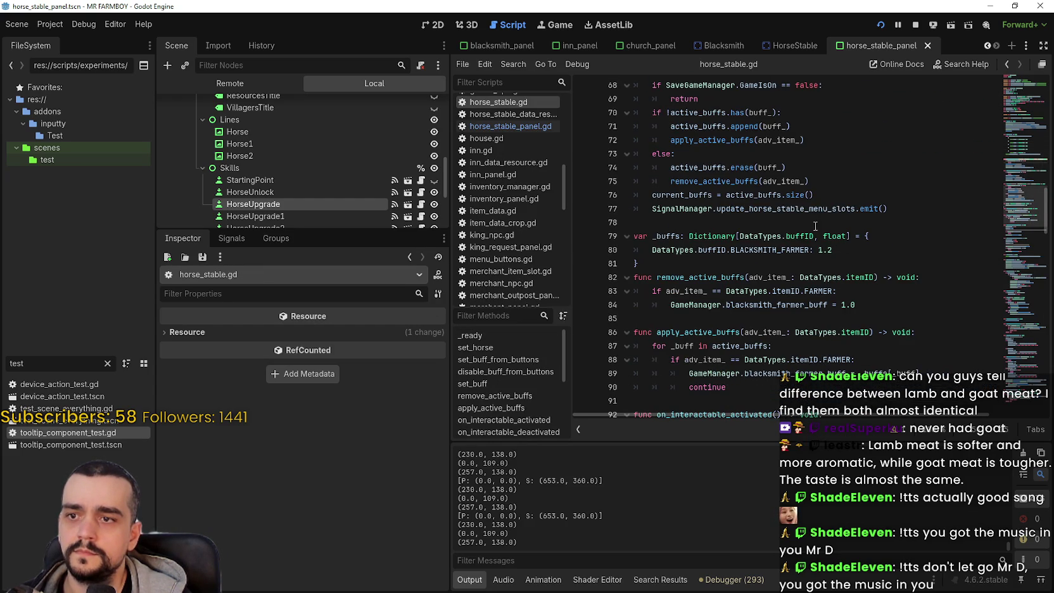
scroll(819, 229, "down", 3)
scroll(711, 193, "down", 2)
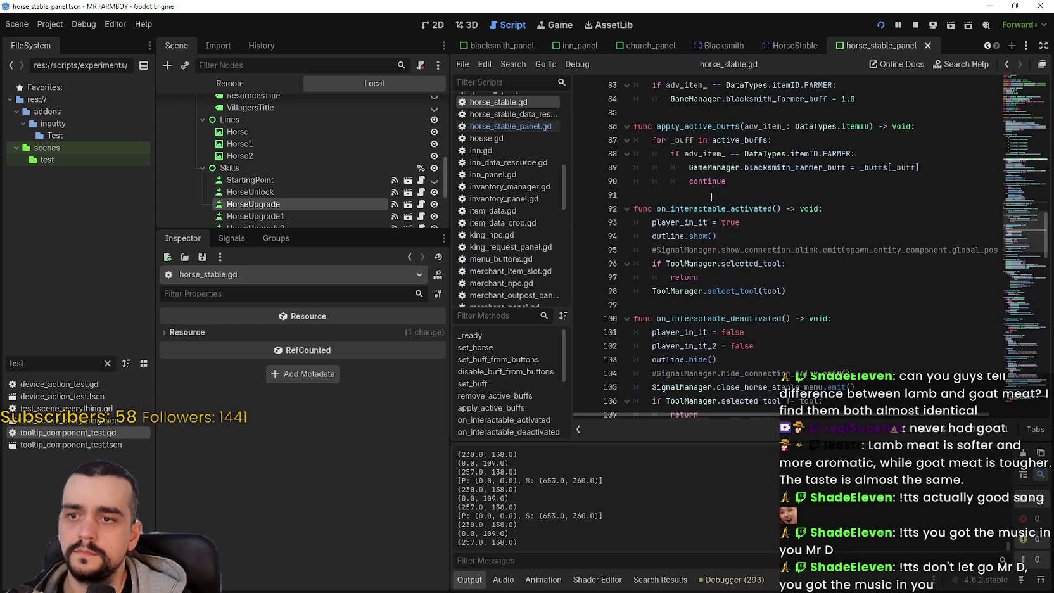
scroll(823, 300, "down", 3)
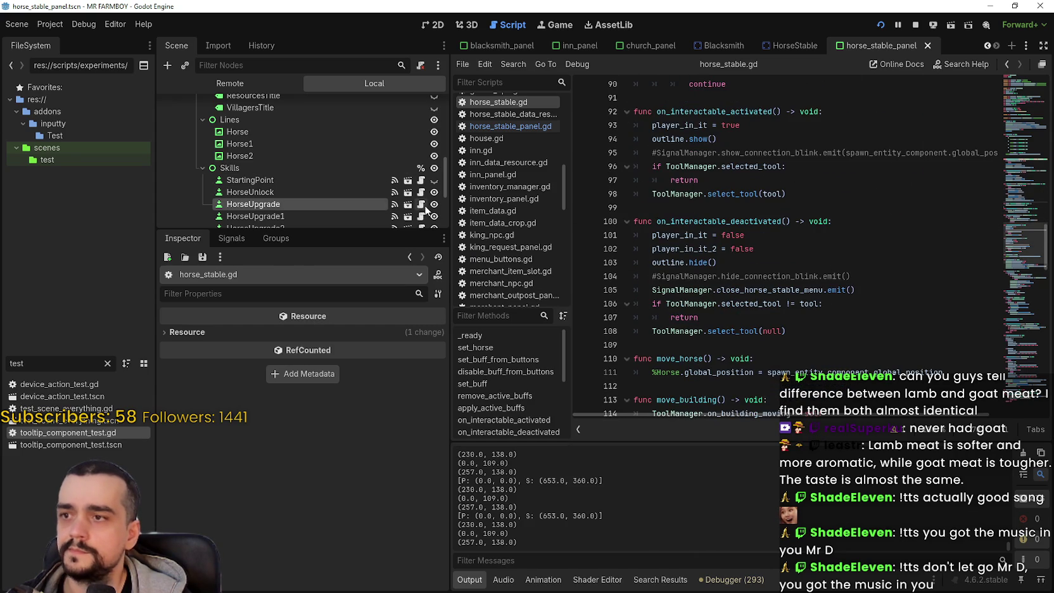
left_click(421, 204)
scroll(791, 247, "down", 2)
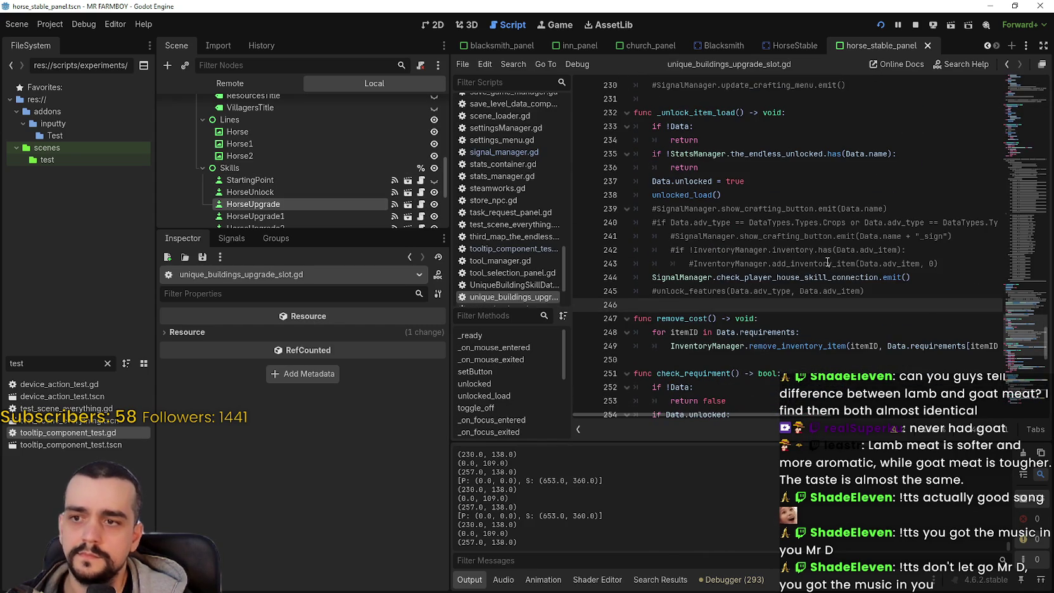
scroll(825, 256, "up", 1)
scroll(779, 209, "down", 2)
scroll(775, 279, "down", 6)
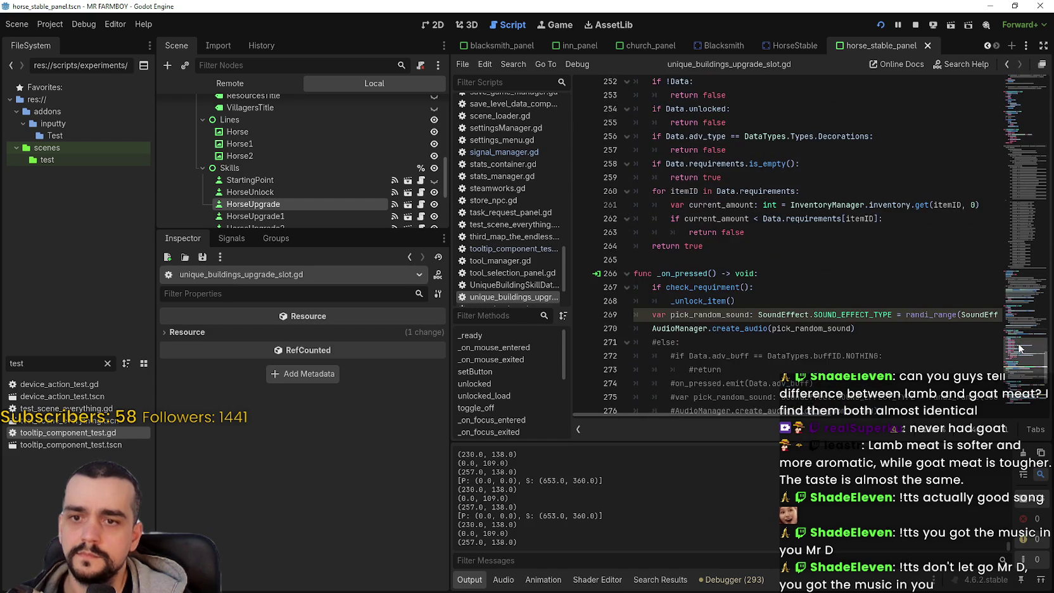
scroll(1013, 348, "down", 3)
scroll(1012, 352, "down", 4)
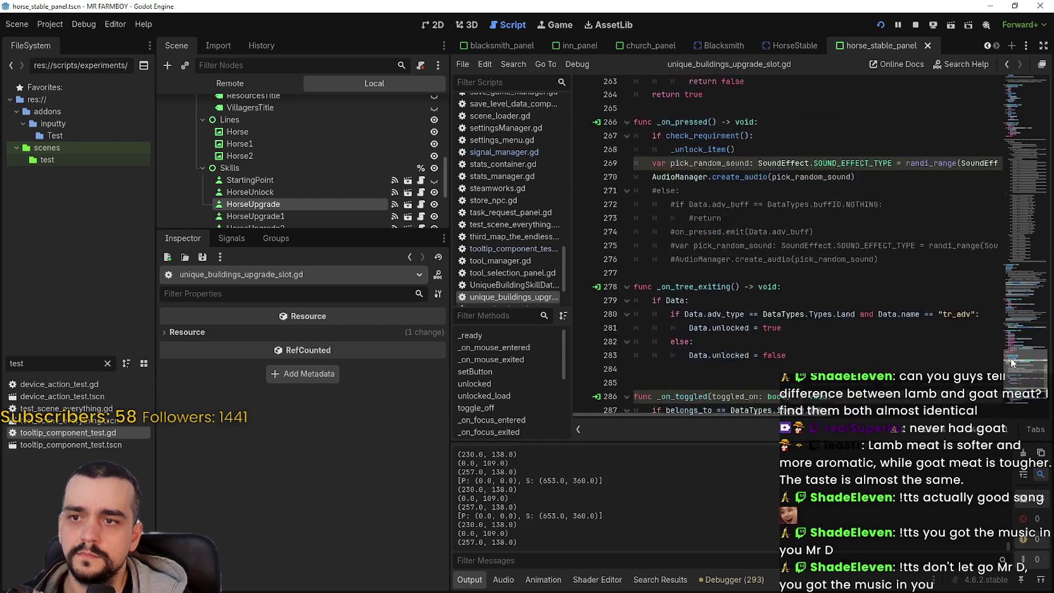
scroll(1012, 352, "up", 5)
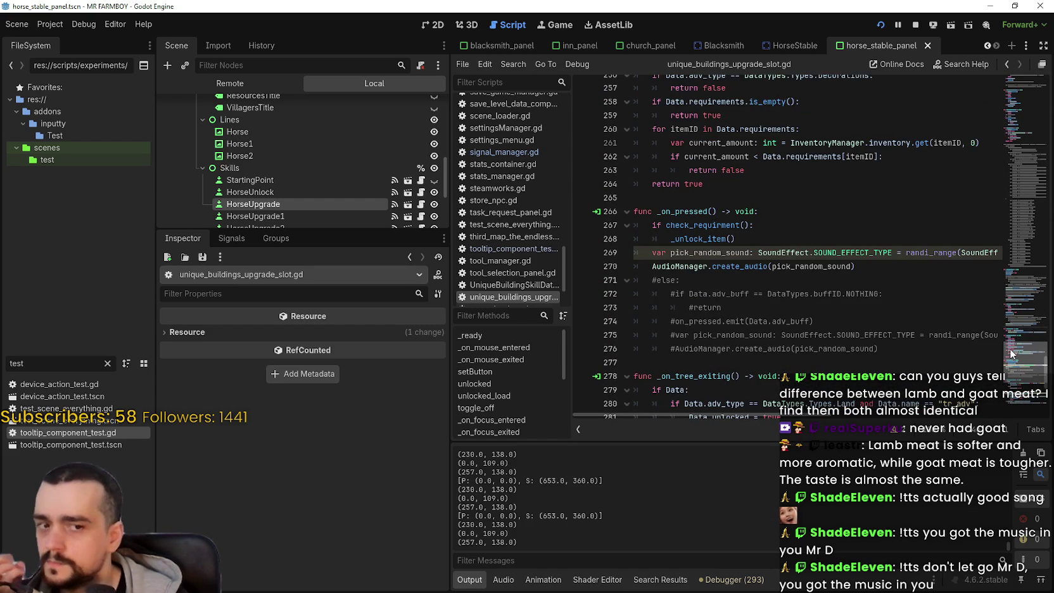
scroll(1010, 348, "down", 7)
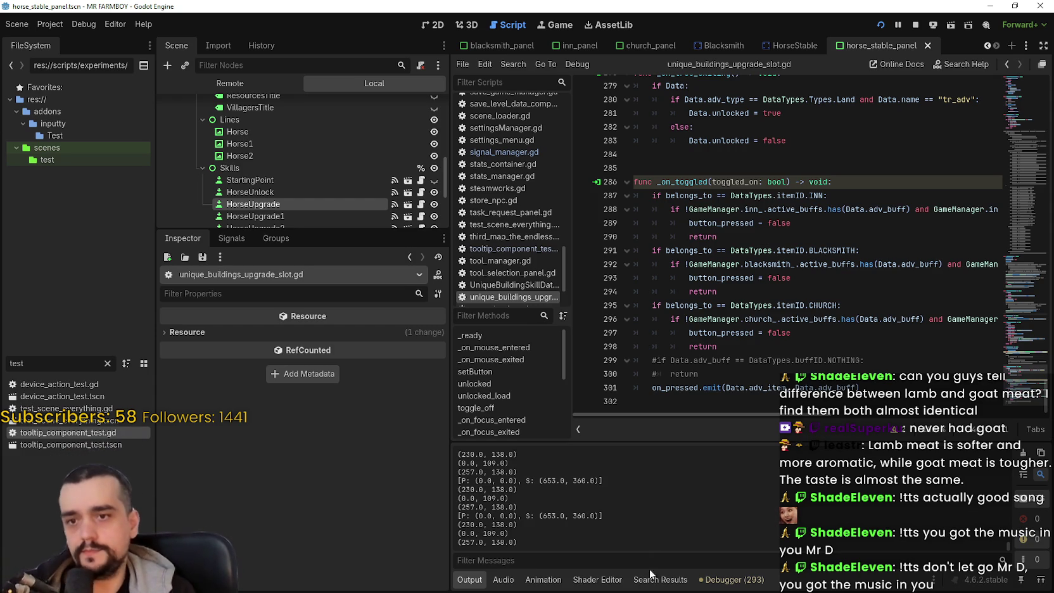
left_click(735, 349)
mouse_move(735, 349)
left_mouse_down()
mouse_move(672, 266)
mouse_move(616, 292)
left_mouse_up()
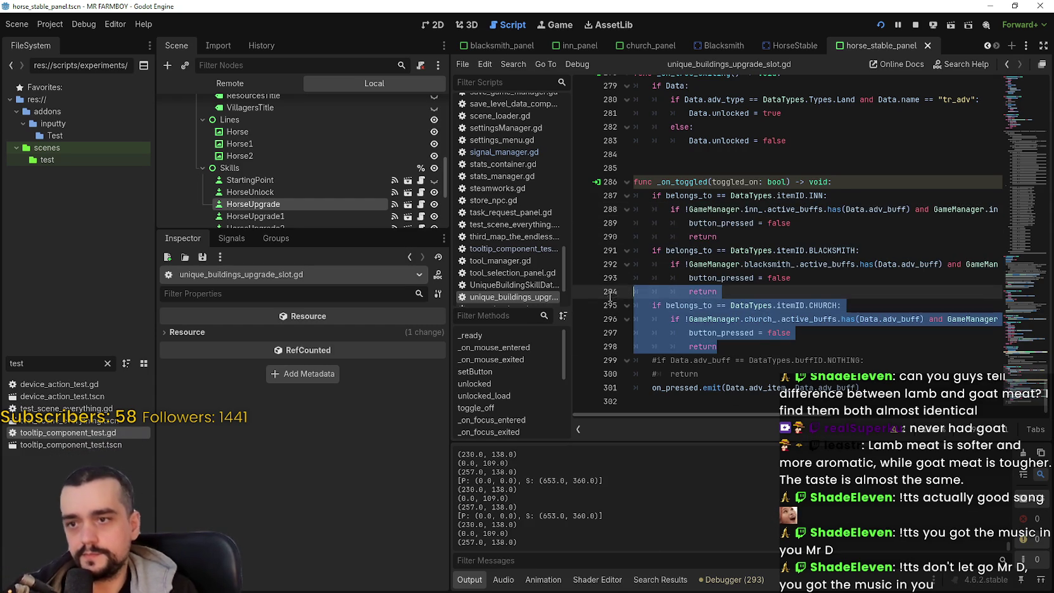
mouse_move(801, 414)
left_mouse_down()
mouse_move(976, 430)
mouse_move(850, 437)
mouse_move(714, 393)
left_mouse_up()
left_click(723, 347)
left_click(730, 375)
scroll(728, 374, "up", 1)
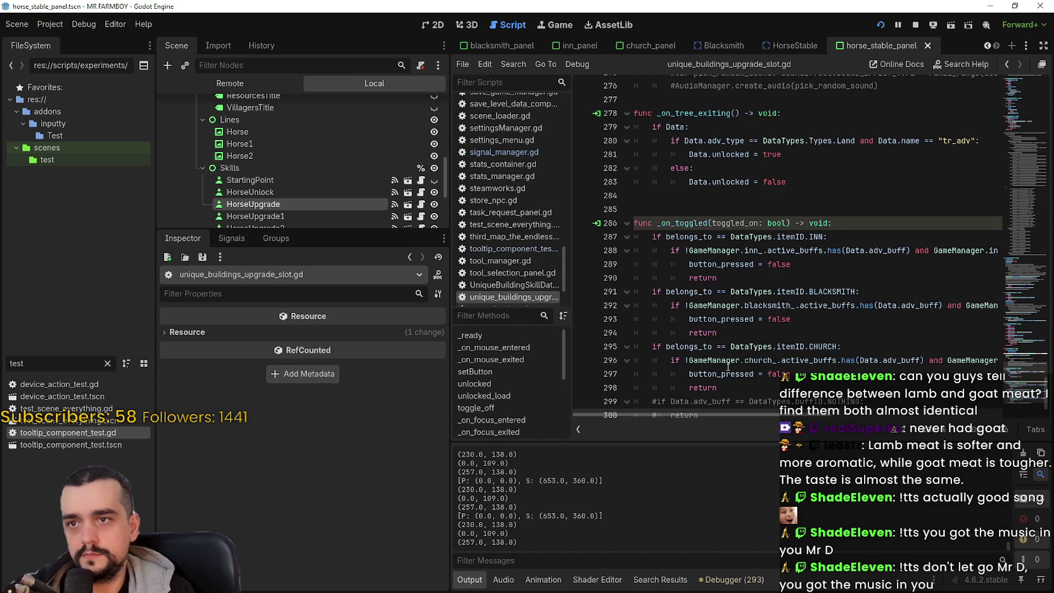
scroll(728, 366, "up", 6)
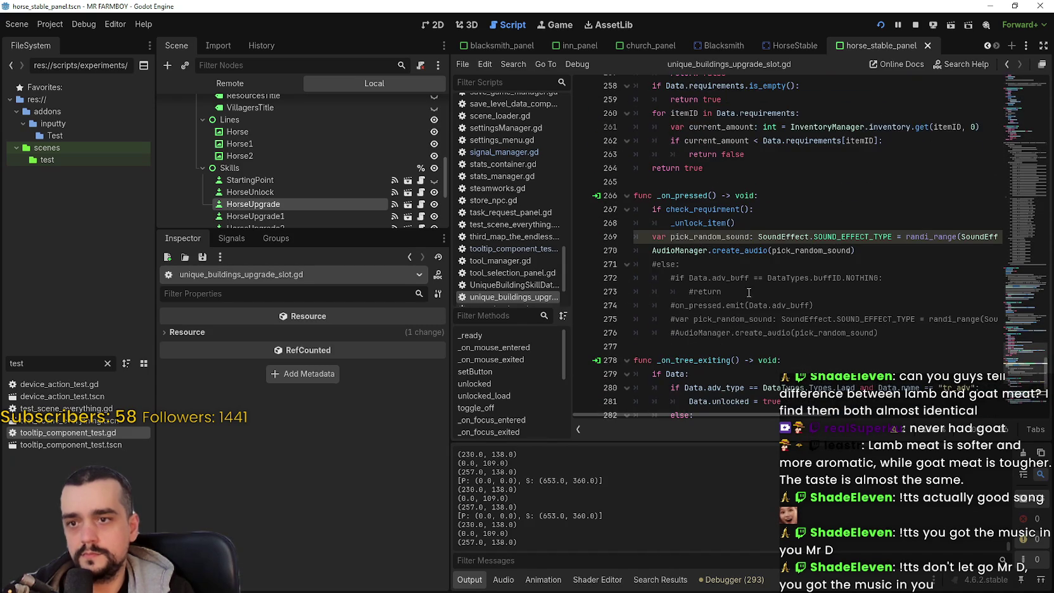
left_click(734, 347)
scroll(734, 350, "up", 1)
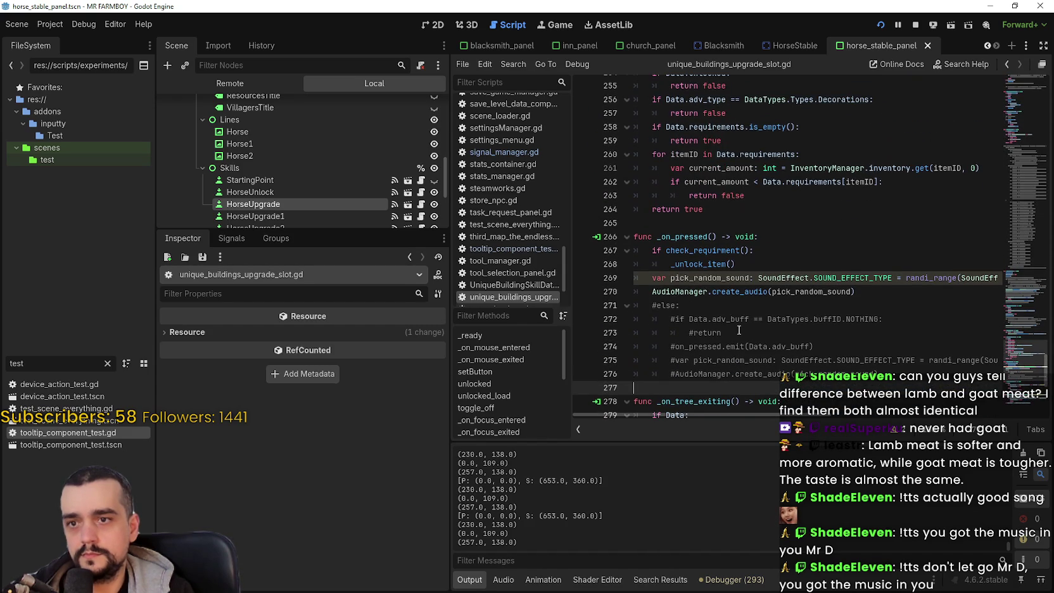
scroll(739, 330, "down", 8)
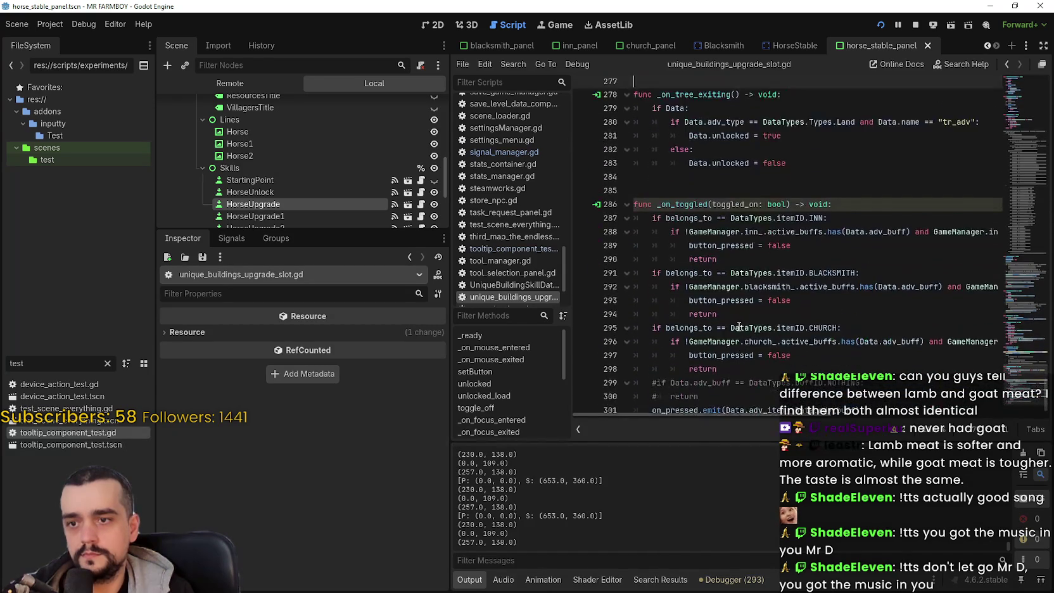
double_click(681, 392)
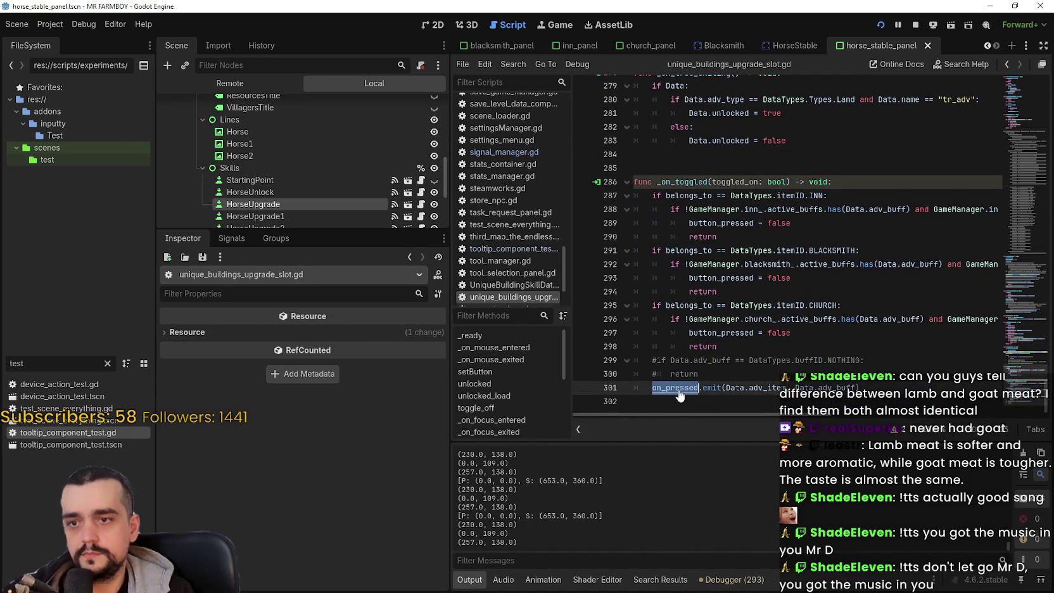
- Search all project files for on_pressed and scroll the results
key("ctrl+shift+f")
left_click(540, 349)
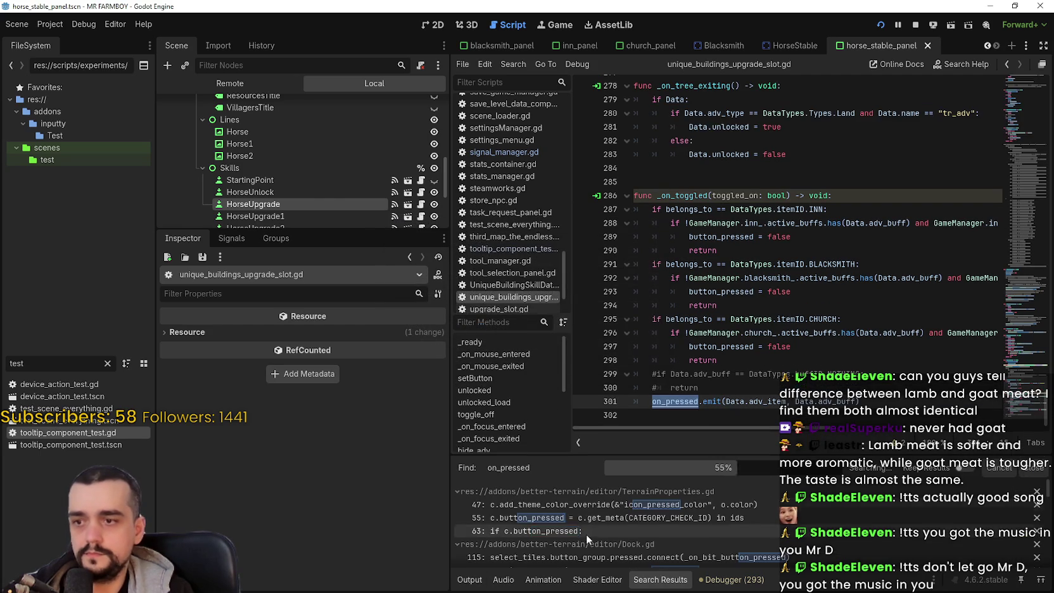
scroll(673, 530, "down", 2)
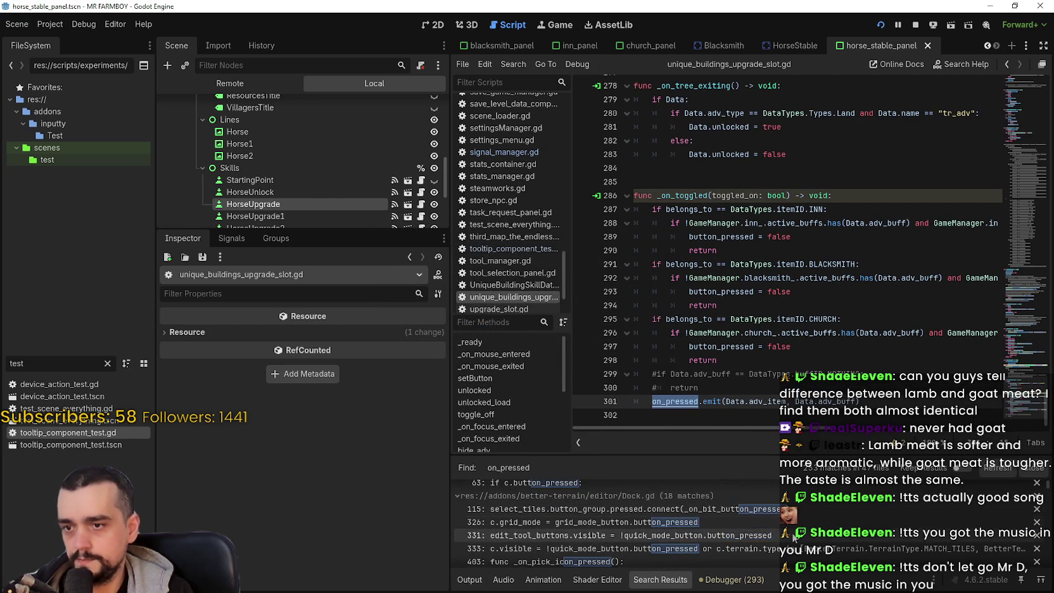
scroll(791, 538, "down", 2)
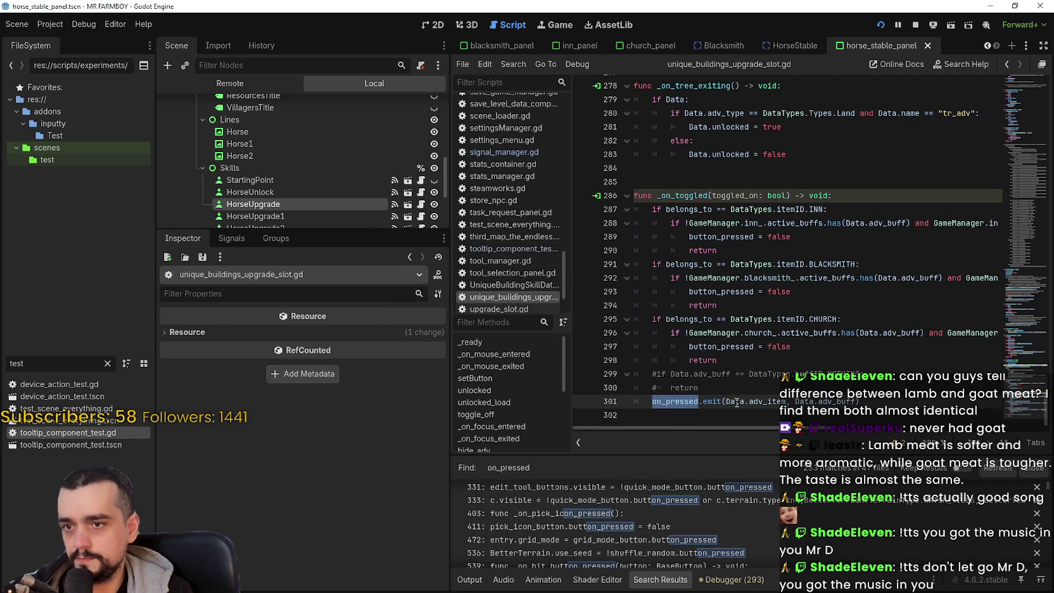
scroll(1047, 486, "down", 3)
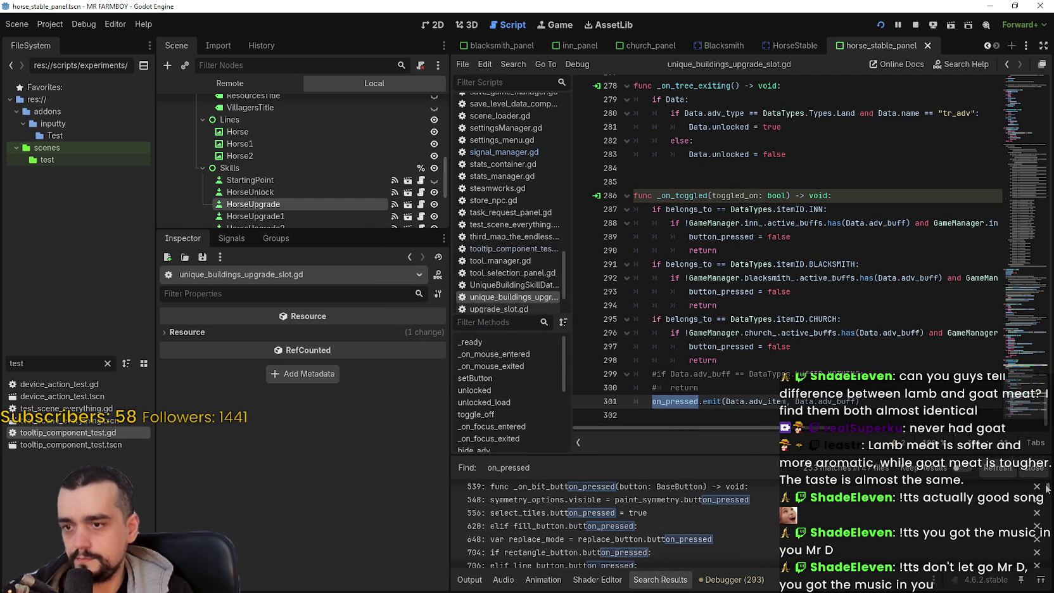
- Narrow the project-wide search to on_pressed.connect and scroll through the matches
key("ctrl+shift+f")
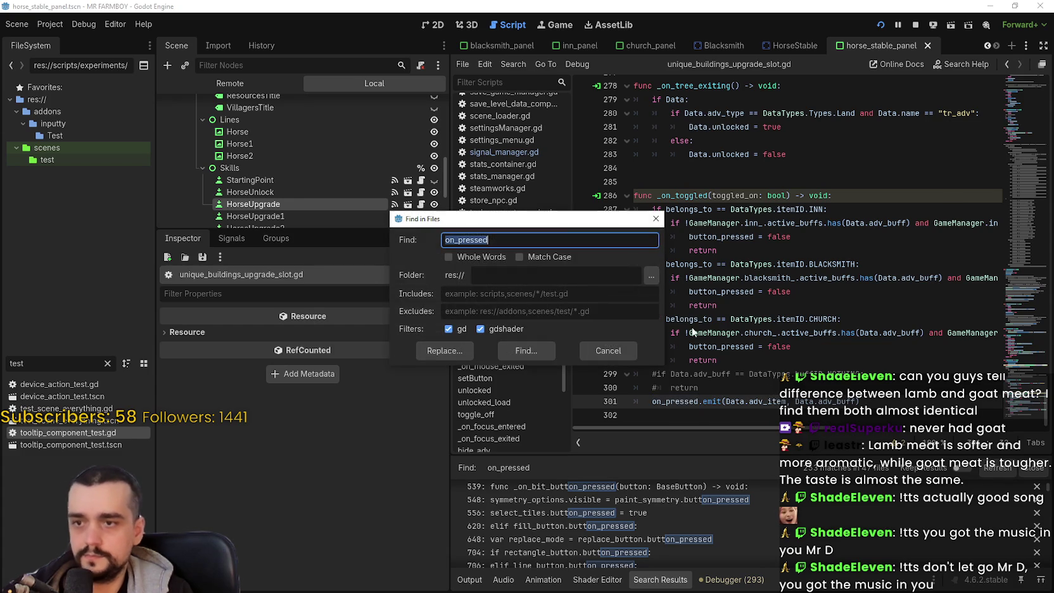
left_click(562, 242)
type(".con")
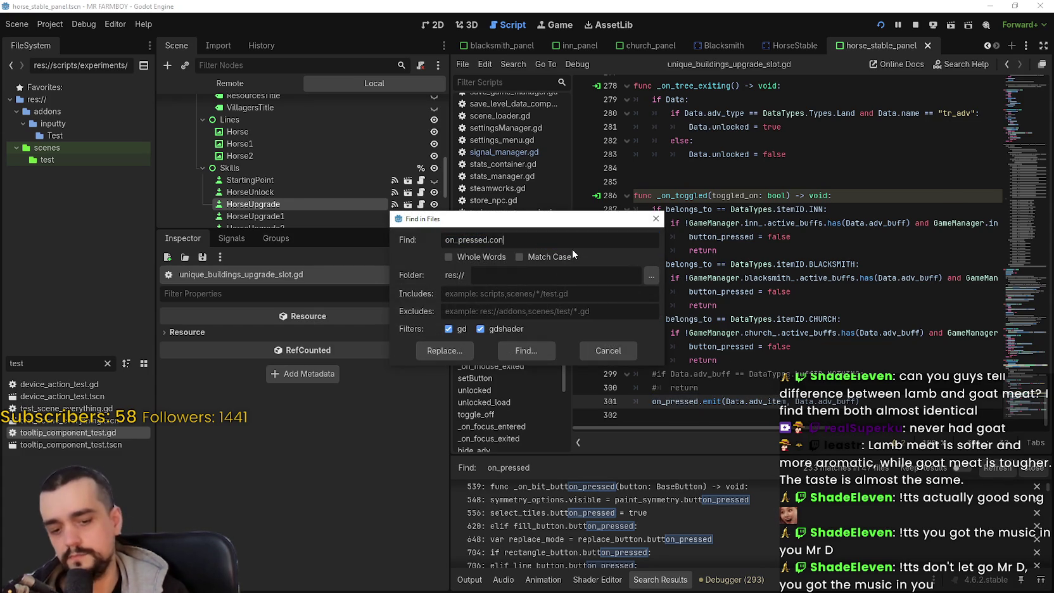
type("nect")
key("Return")
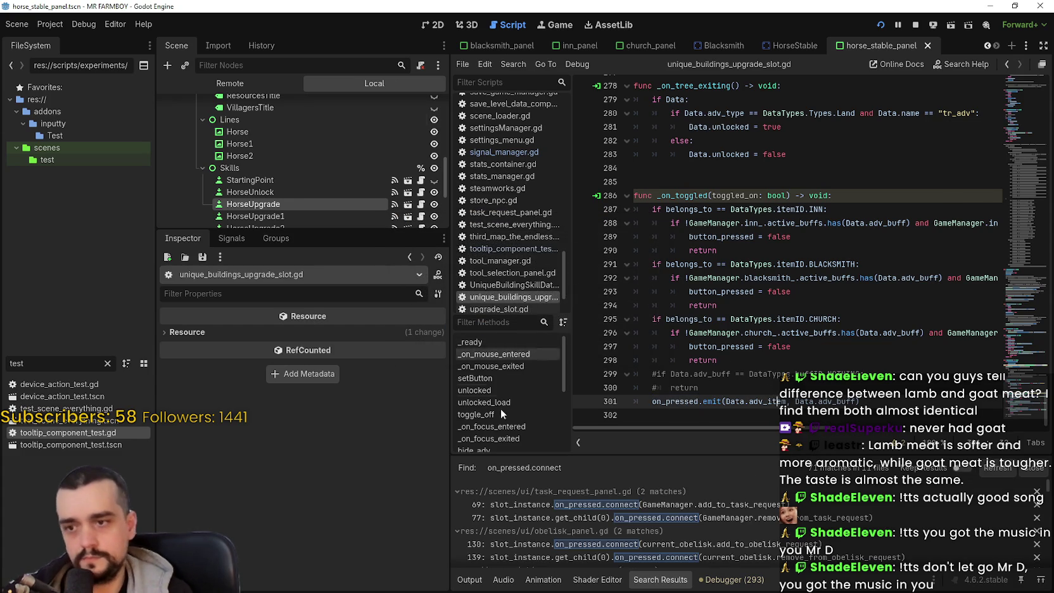
scroll(727, 557, "down", 3)
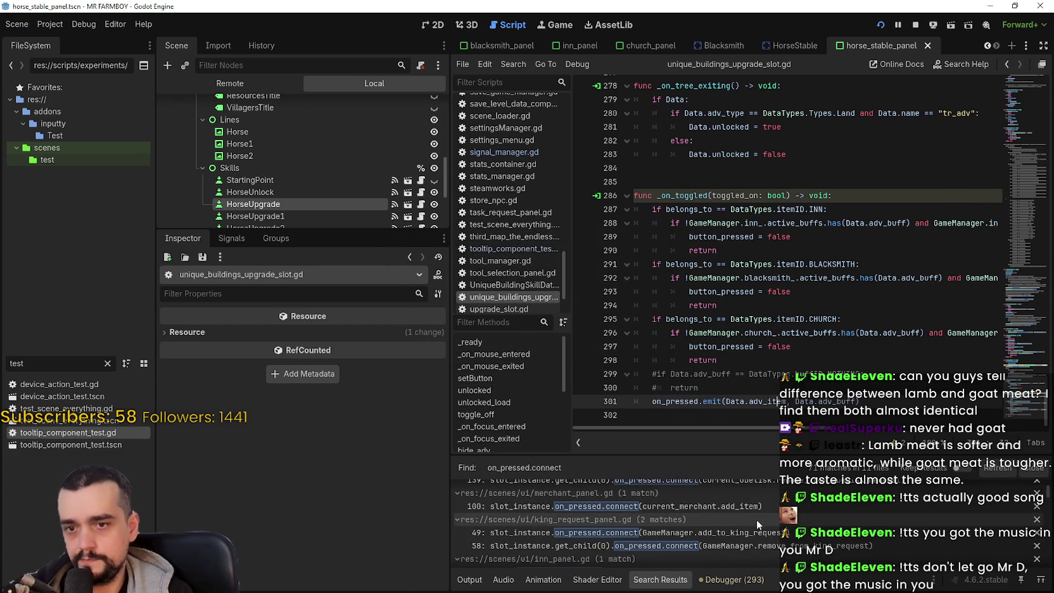
scroll(771, 520, "down", 6)
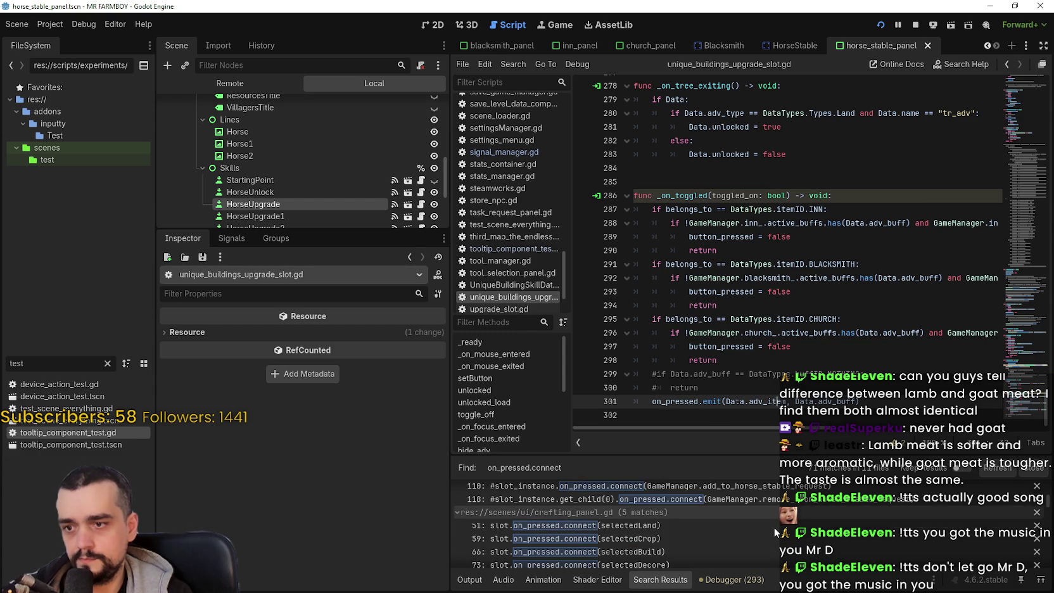
scroll(773, 526, "down", 8)
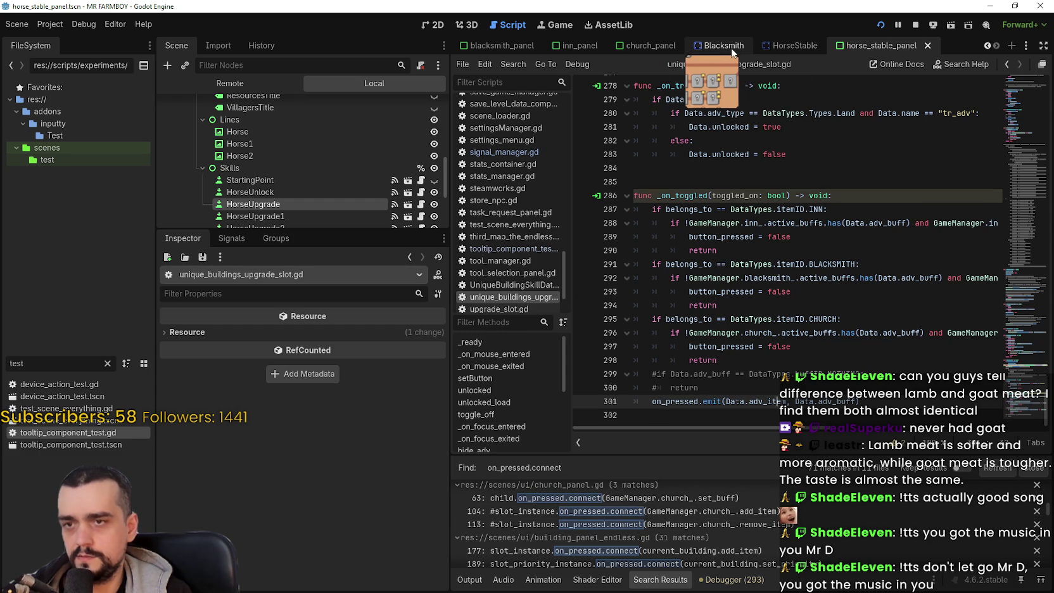
- Open the horse_stable.gd script from the HorseStable scene
left_click(785, 46)
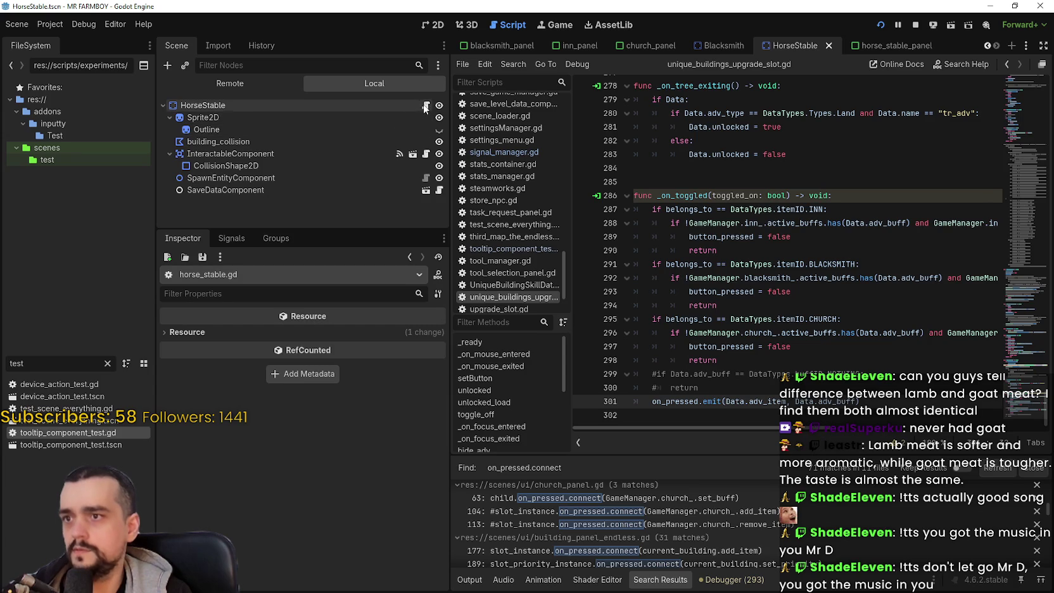
left_click(426, 105)
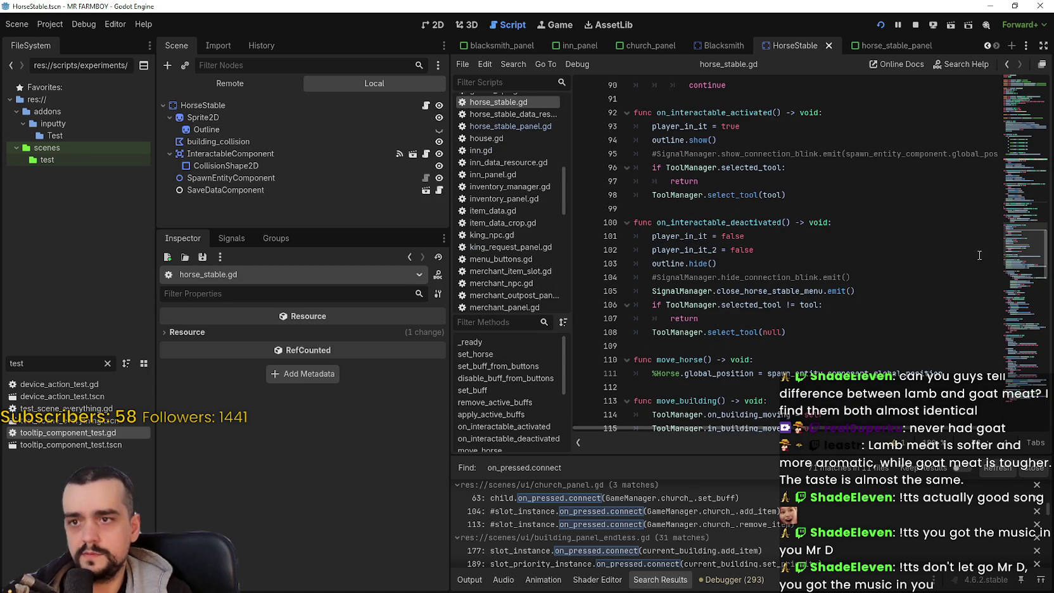
scroll(1016, 266, "up", 12)
left_click_drag(1014, 186, 1016, 199)
- Find update_horse_stable_menu_slots in all files and open its connection in horse_stable_panel.gd
double_click(796, 308)
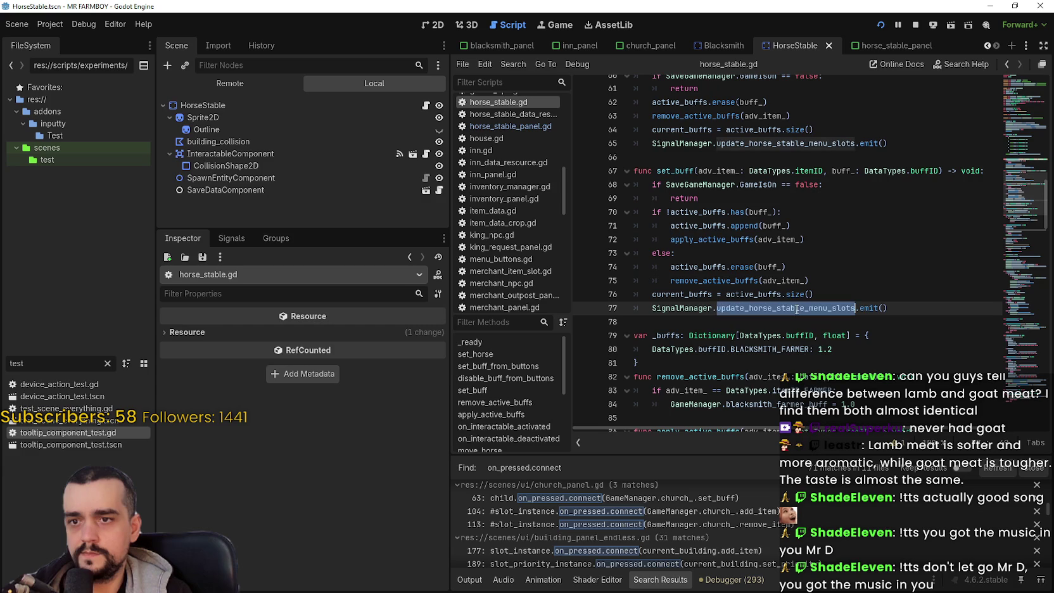
key("ctrl+shift+f")
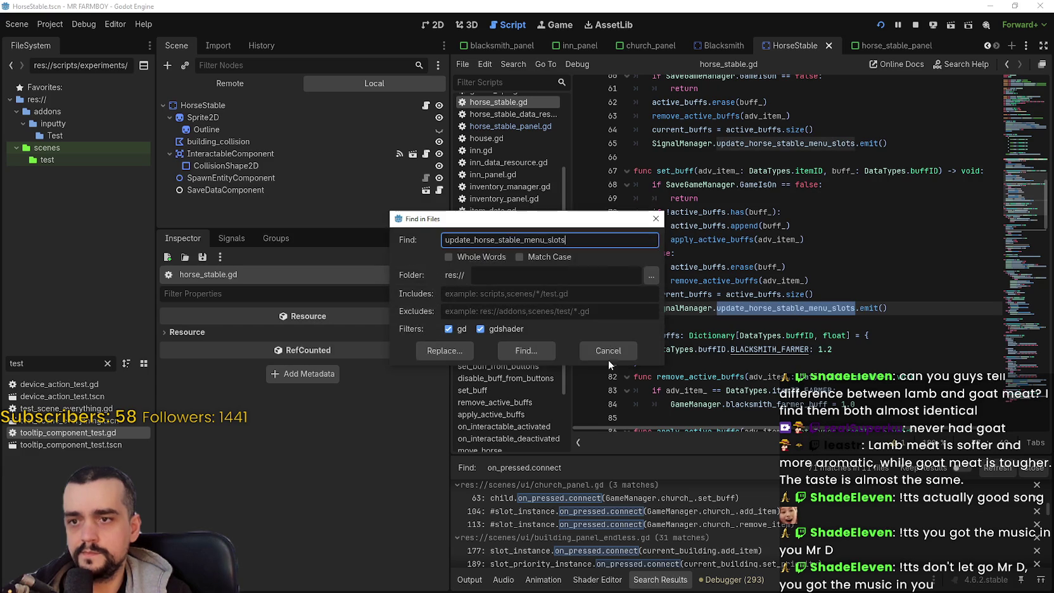
left_click(532, 349)
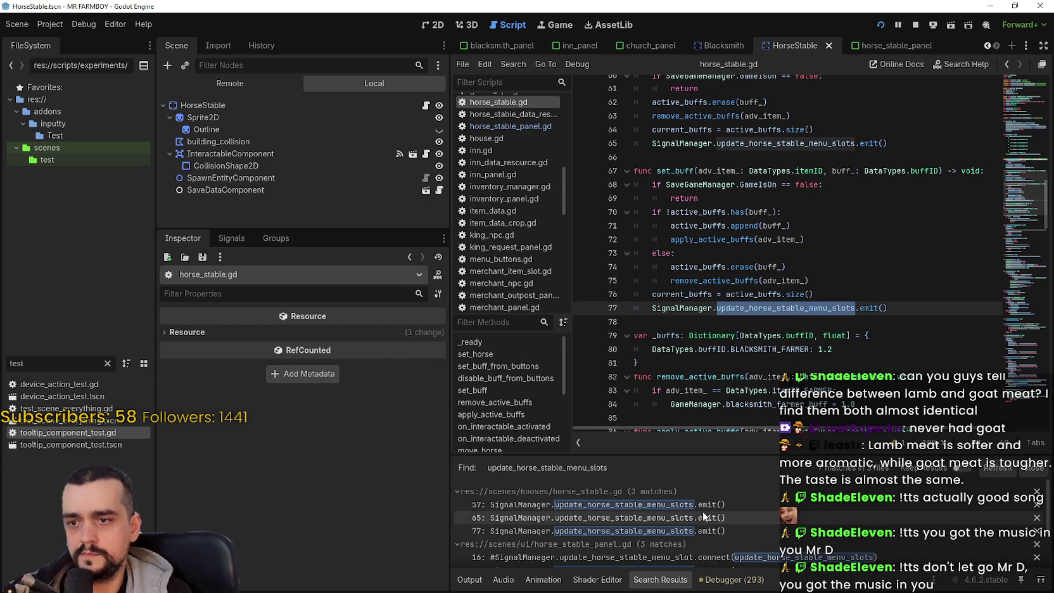
scroll(710, 514, "down", 1)
scroll(731, 521, "down", 1)
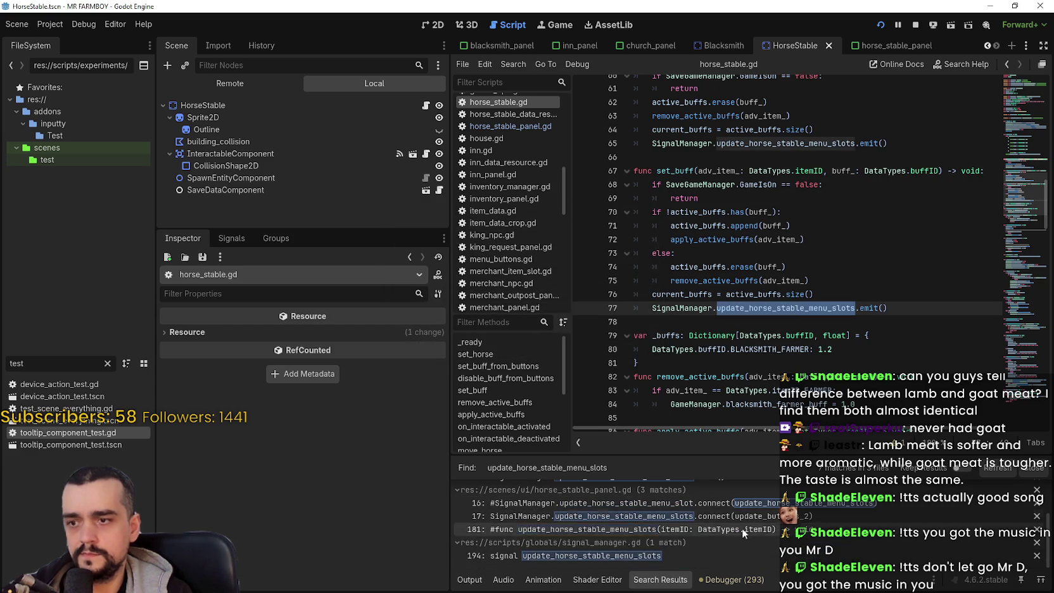
scroll(800, 557, "down", 2)
left_click(745, 515)
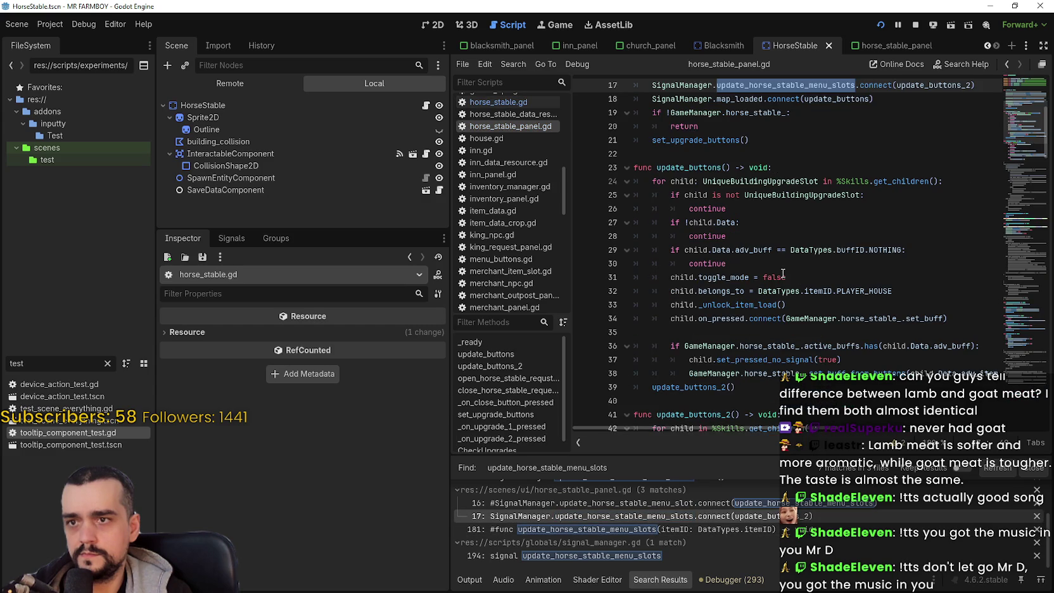
- Jump to the update_buttons_2 function definition and review its body
left_click(898, 126)
right_click(898, 126)
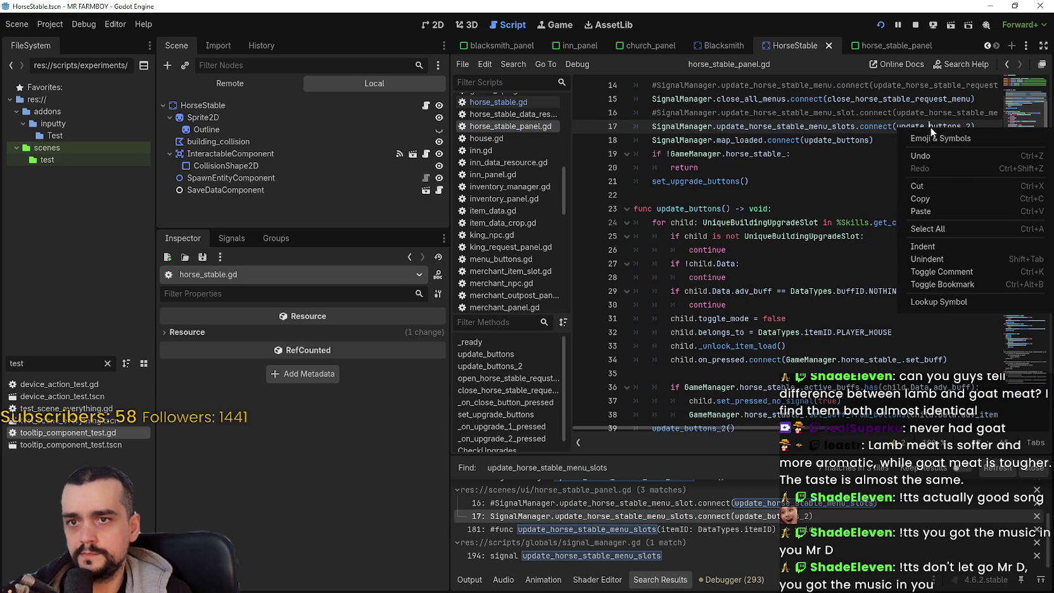
left_click(930, 297)
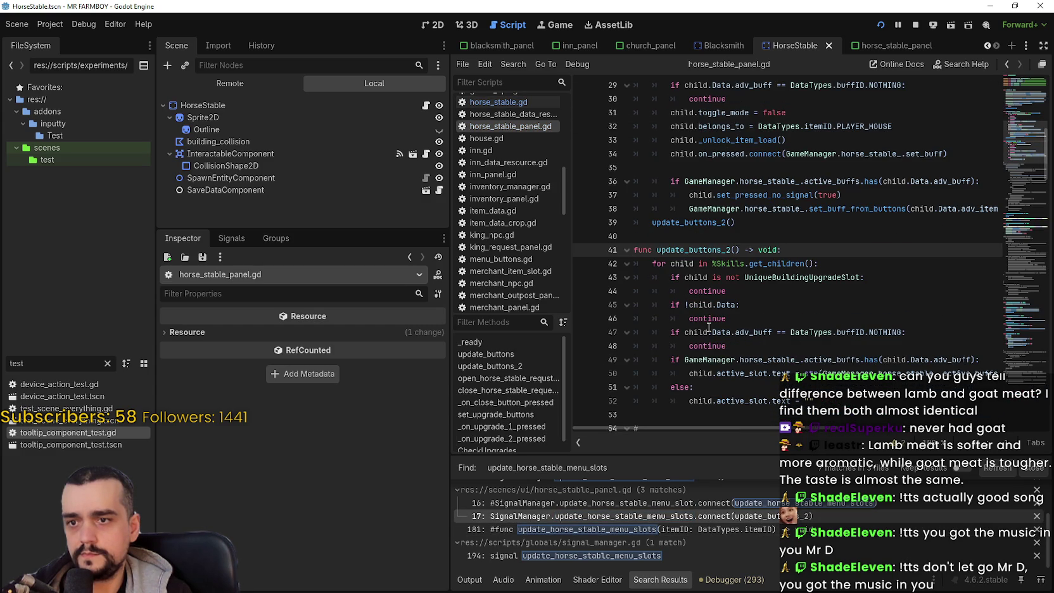
left_click(691, 402)
scroll(688, 321, "down", 2)
left_click(878, 303)
left_click(863, 314)
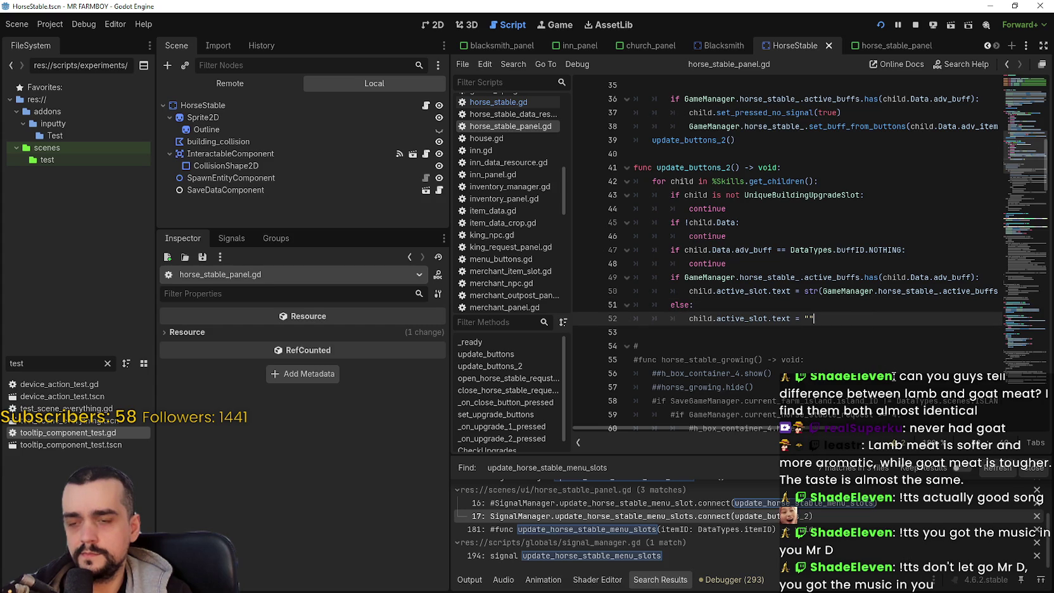
double_click(717, 164)
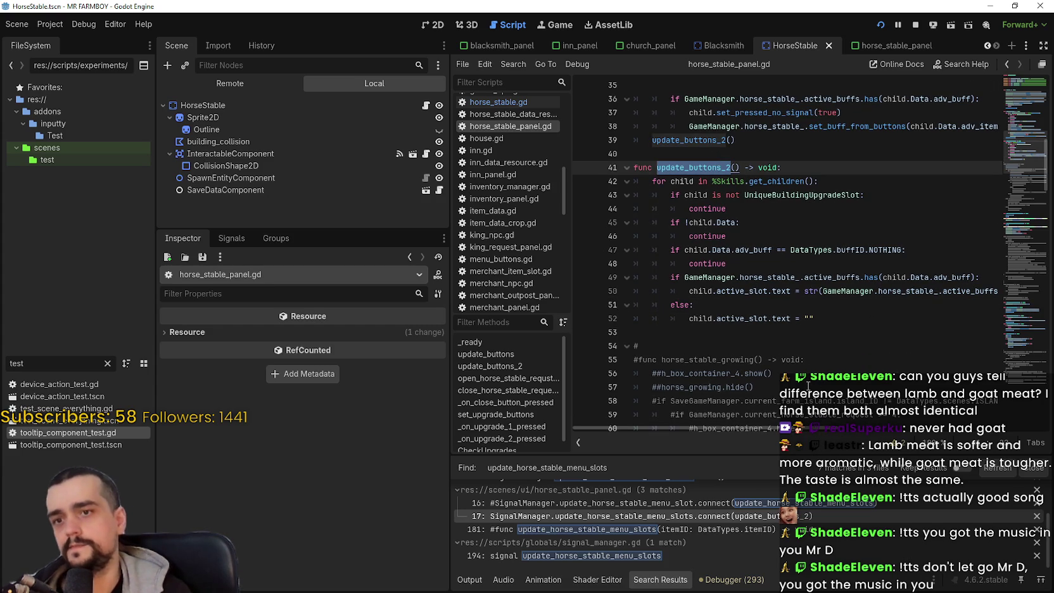
mouse_move(821, 429)
left_mouse_down()
mouse_move(960, 439)
mouse_move(722, 380)
left_mouse_up()
scroll(721, 327, "up", 4)
- Comment out the update_buttons_2() call on line 39, save, and check the tooltip in game
left_click(646, 304)
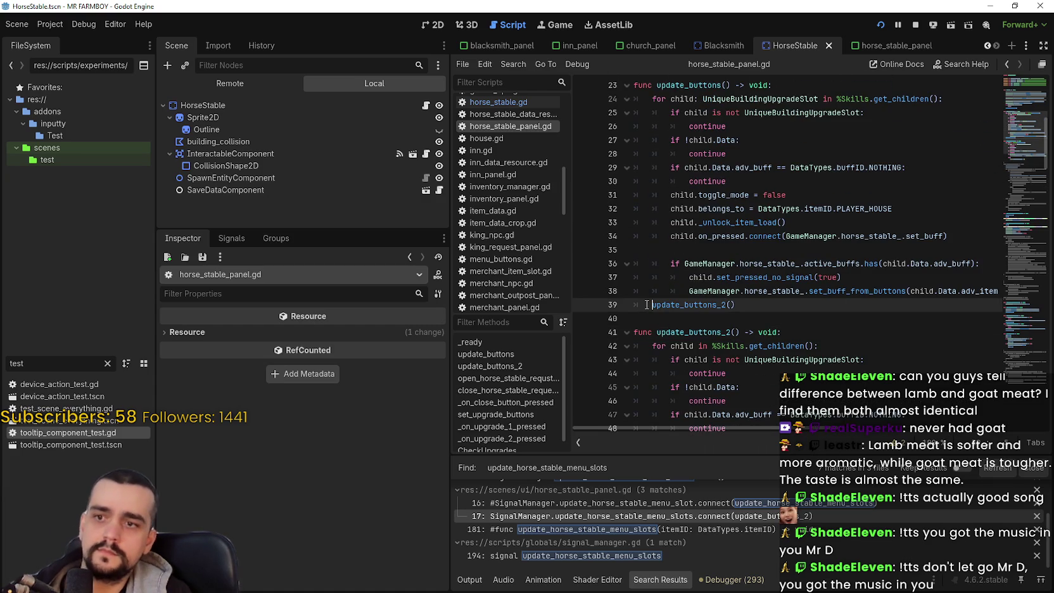
type("#")
left_click(708, 320)
key("ctrl+s")
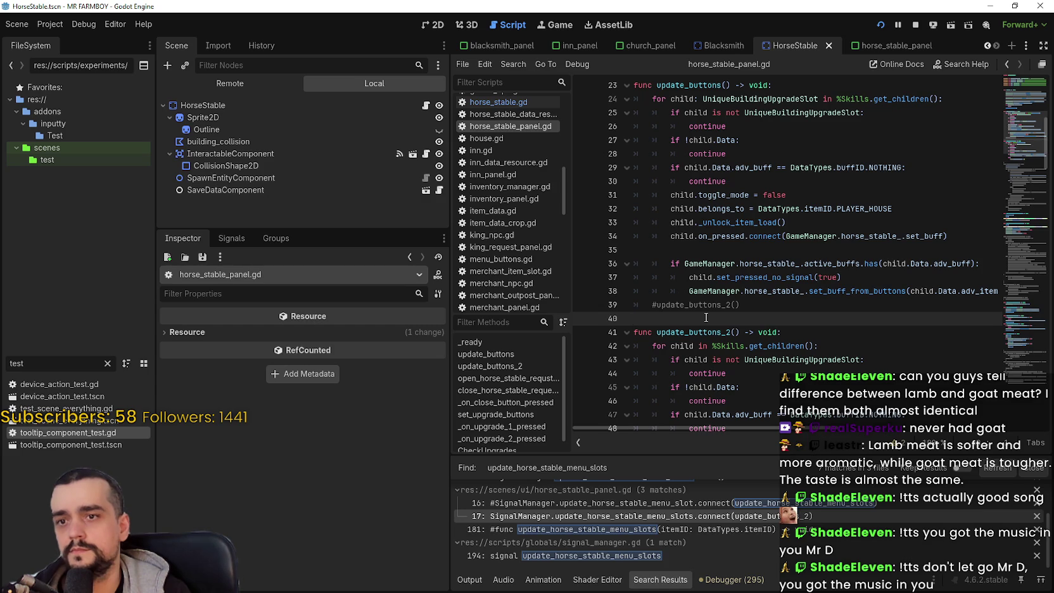
key("alt+Tab")
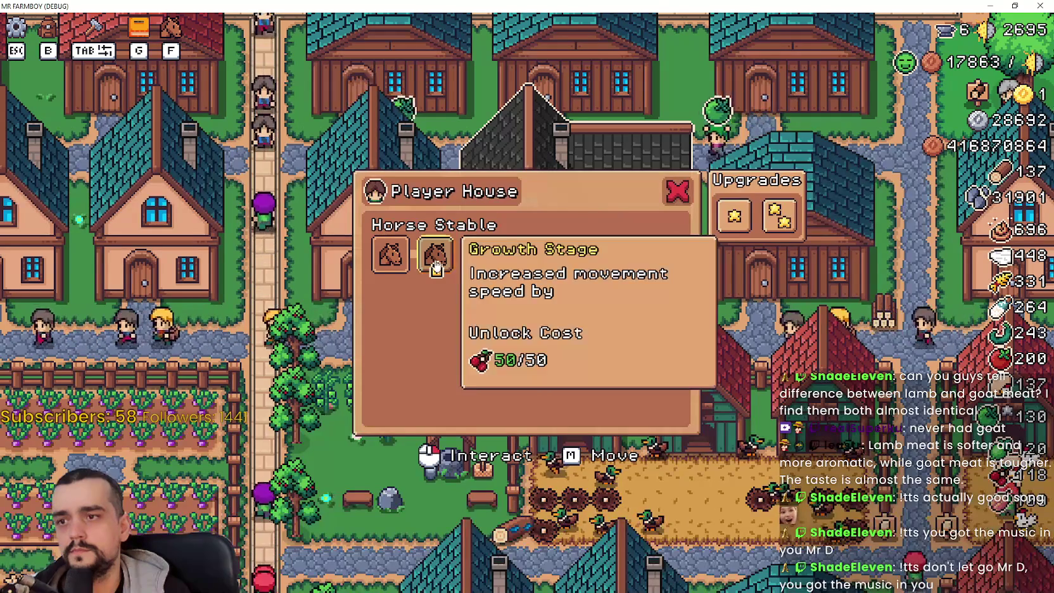
mouse_move(390, 269)
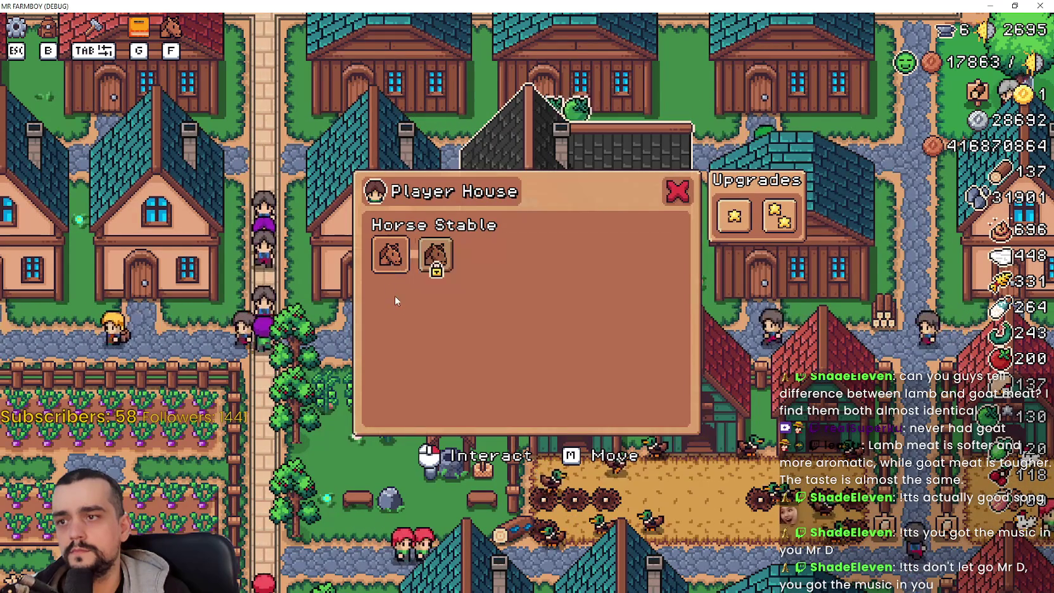
key("alt+Tab")
key("ctrl+s")
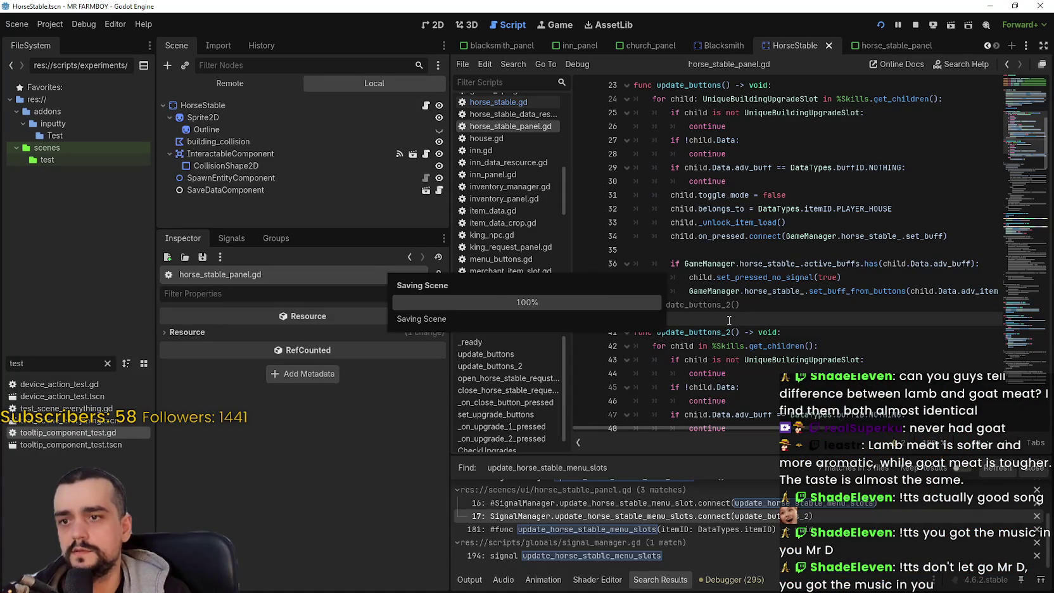
- Review the update_buttons function and its end in horse_stable_panel.gd
scroll(729, 317, "up", 2)
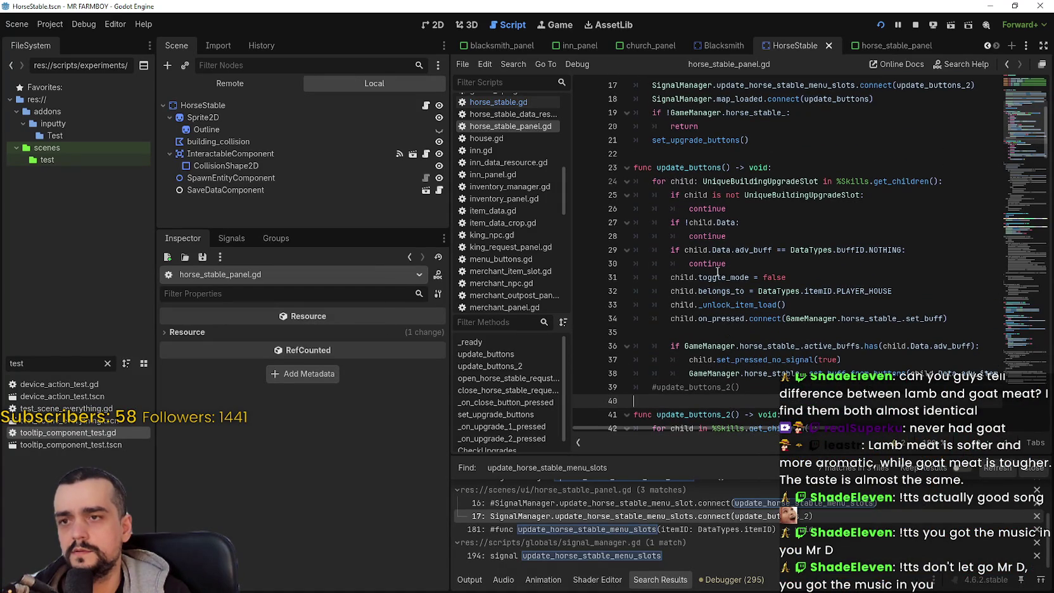
double_click(688, 168)
scroll(754, 266, "up", 2)
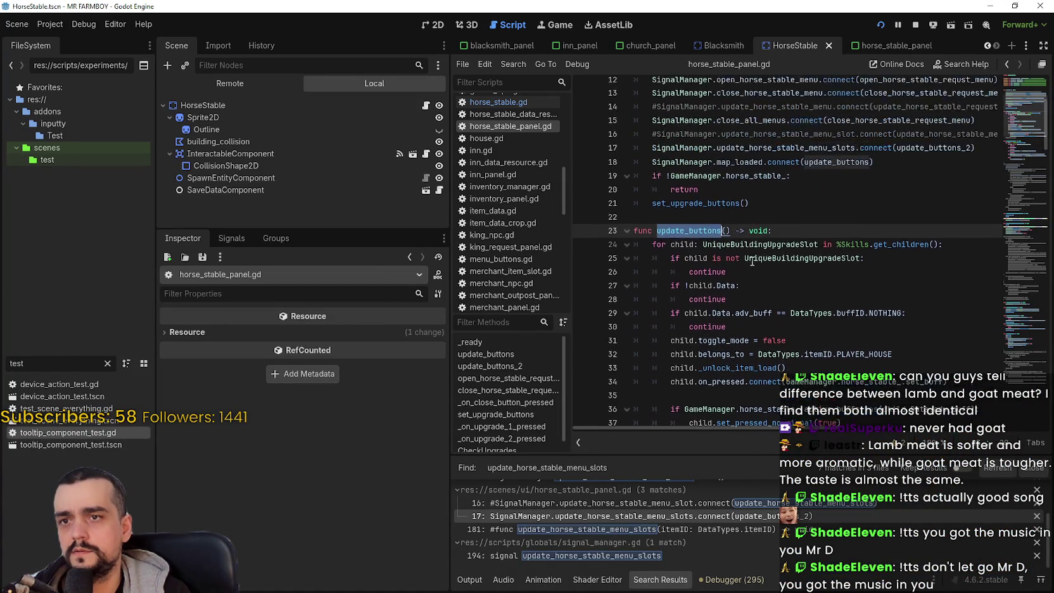
scroll(748, 265, "down", 2)
scroll(744, 264, "down", 3)
left_click(649, 238)
left_click(694, 266)
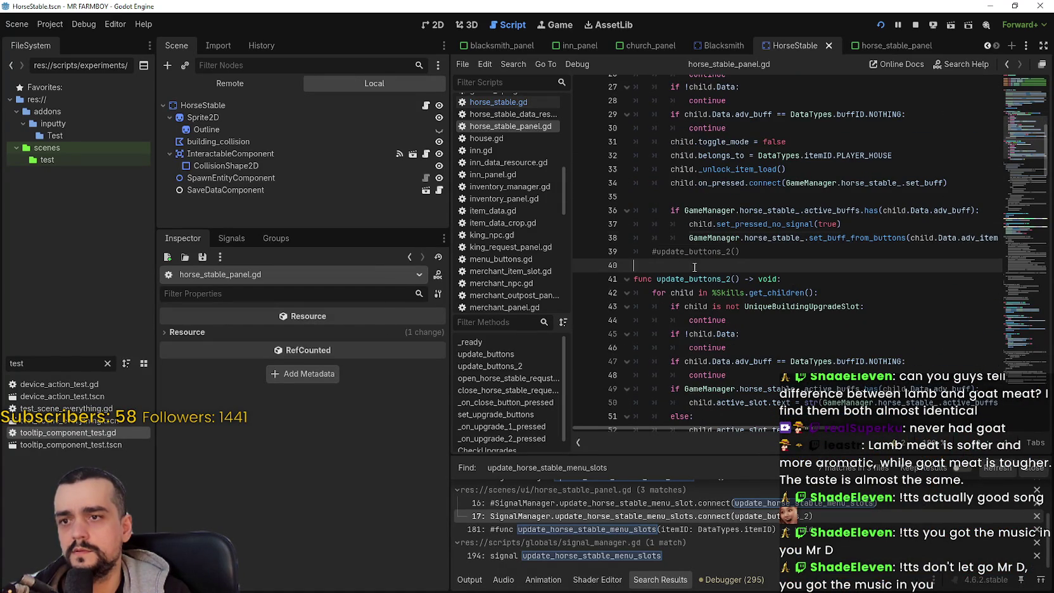
scroll(696, 279, "down", 4)
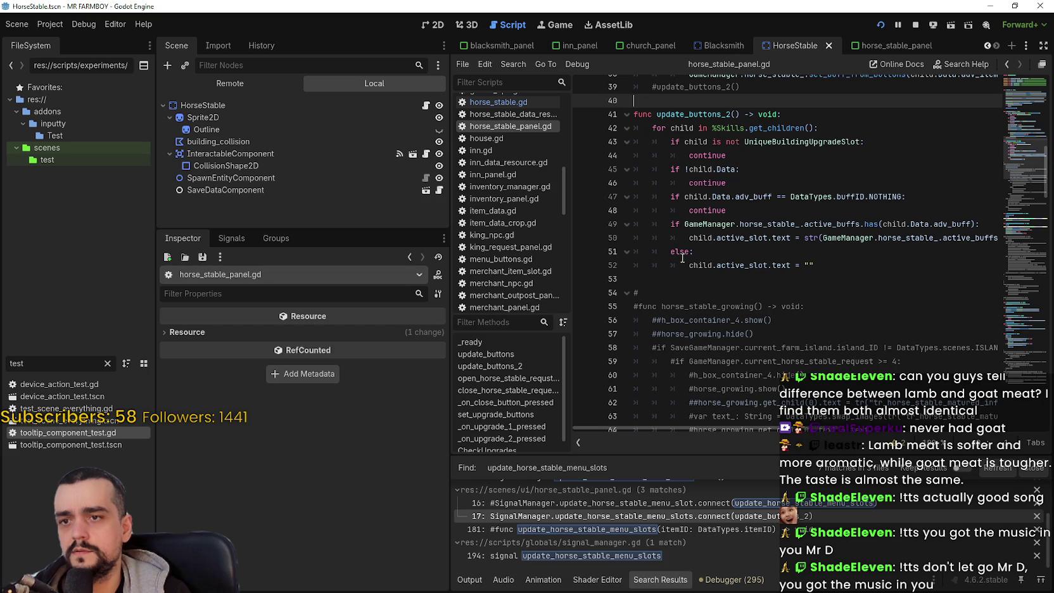
scroll(699, 233, "up", 2)
- Set a breakpoint on line 42 inside update_buttons_2 and trigger it from the game
left_click(828, 348)
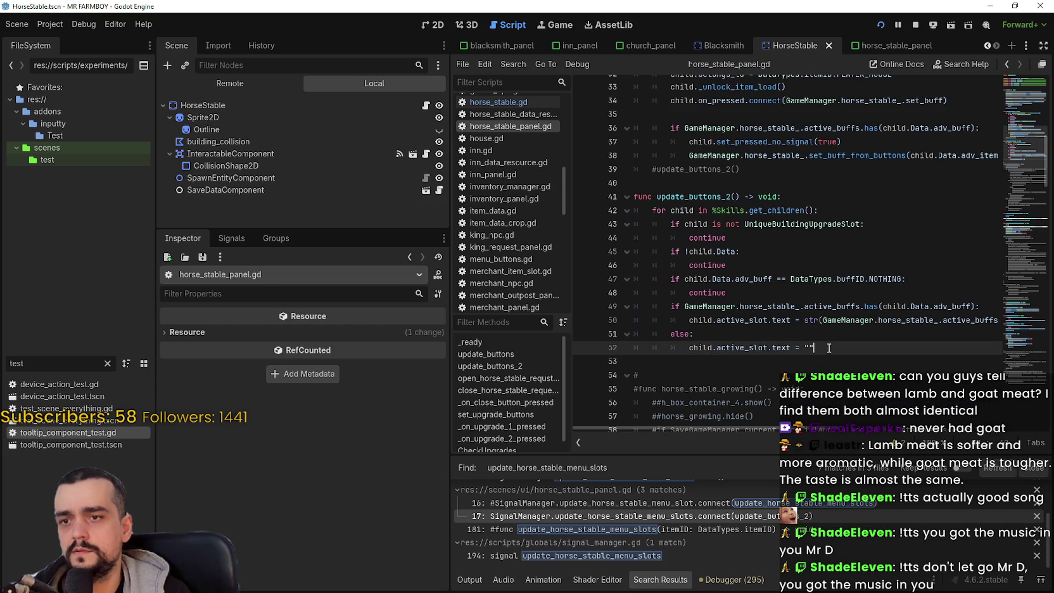
double_click(675, 195)
left_click(653, 211)
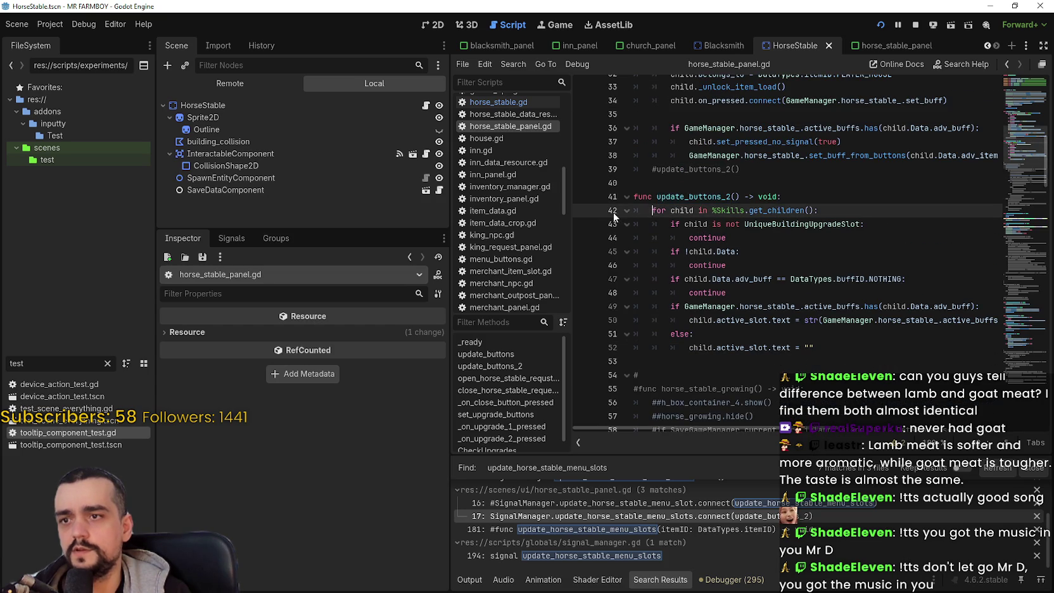
key("alt+Tab")
left_click(399, 255)
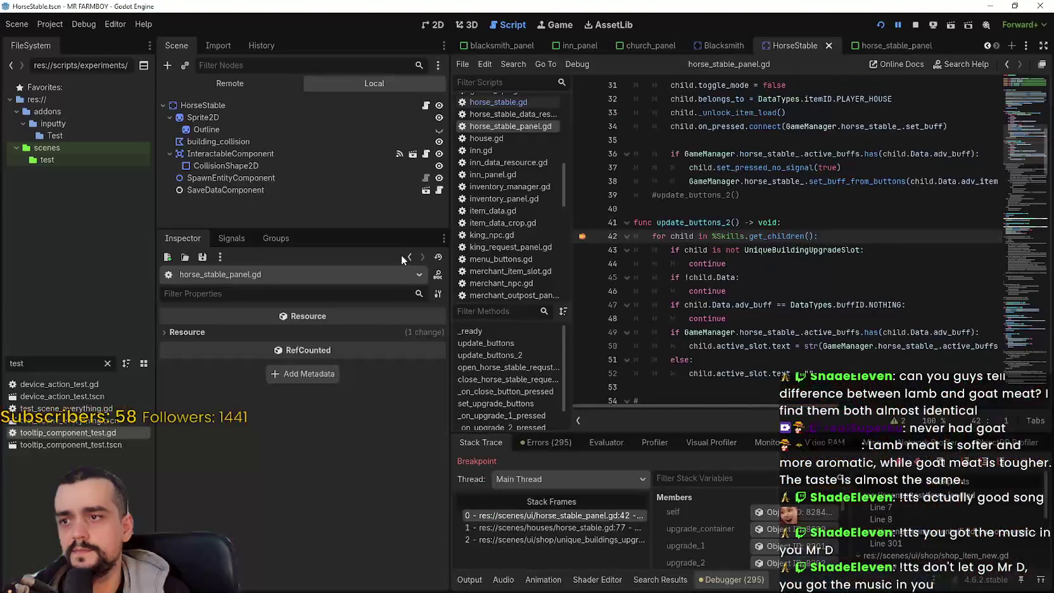
- Comment out the update_horse_stable_menu_slots emits on lines 77, 65 and 57 of horse_stable.gd
left_click(606, 529)
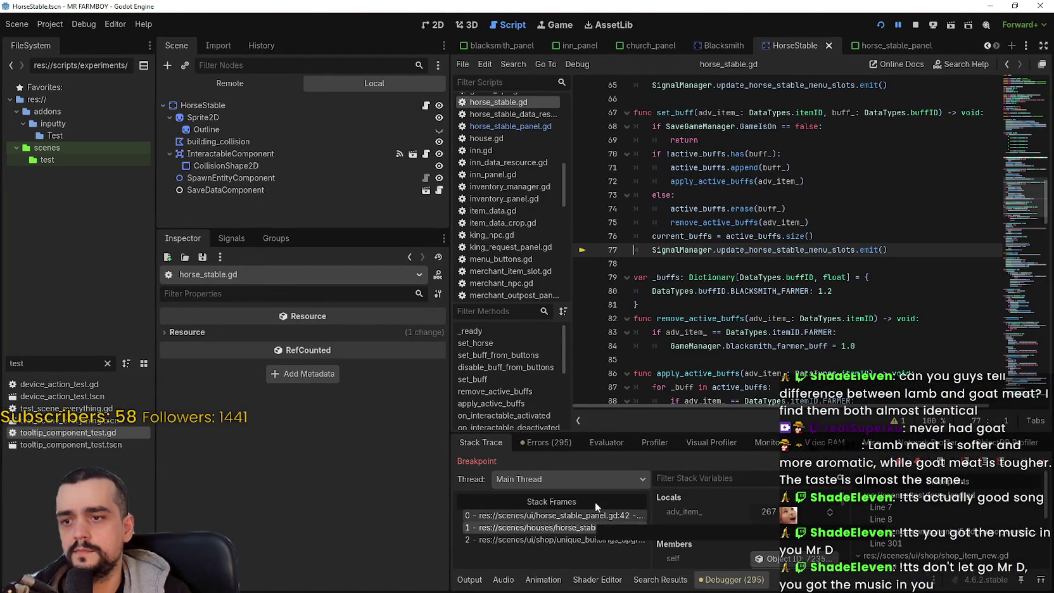
key("Home")
type("#")
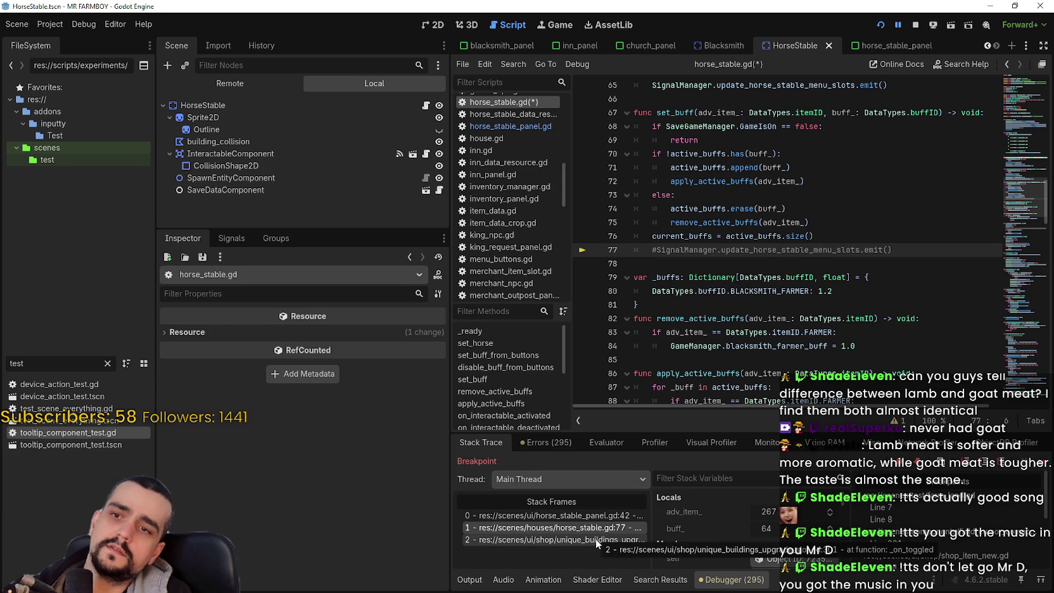
left_click(791, 237)
double_click(791, 245)
key("ctrl+f")
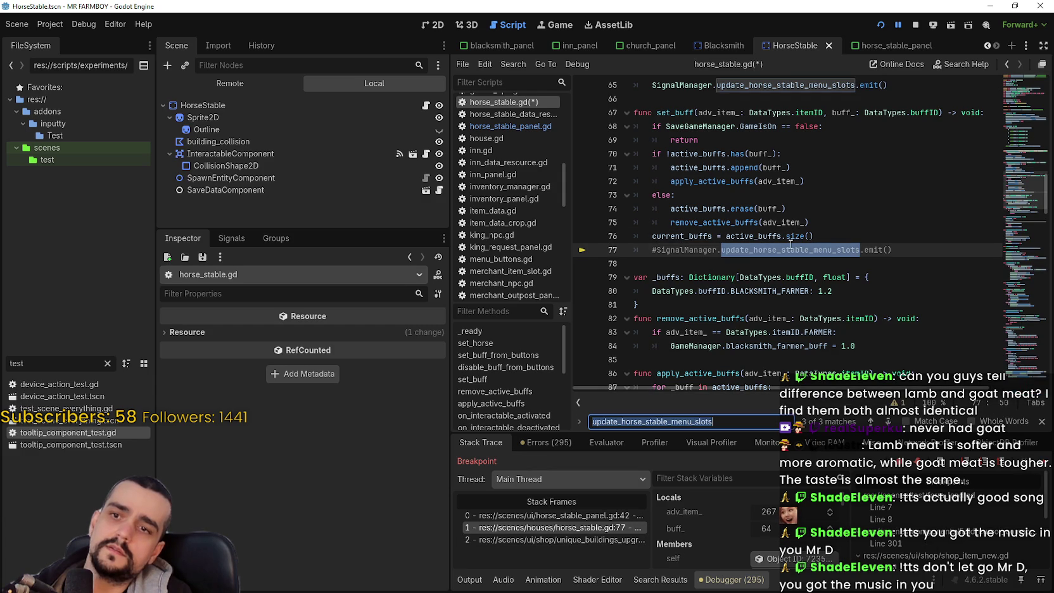
scroll(853, 239, "up", 3)
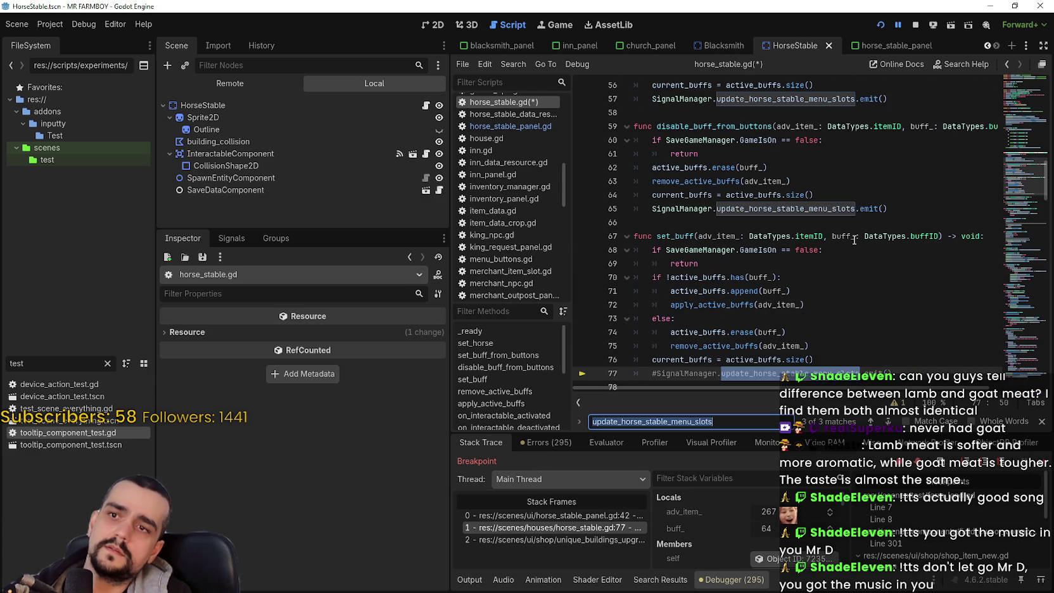
left_click(645, 213)
type("#")
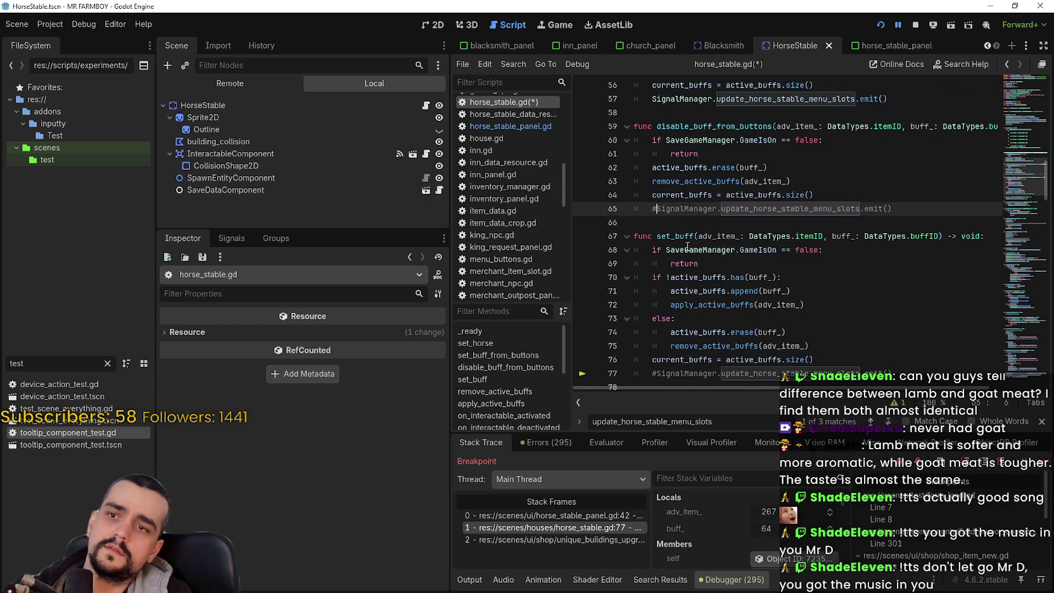
double_click(793, 214)
scroll(738, 188, "up", 3)
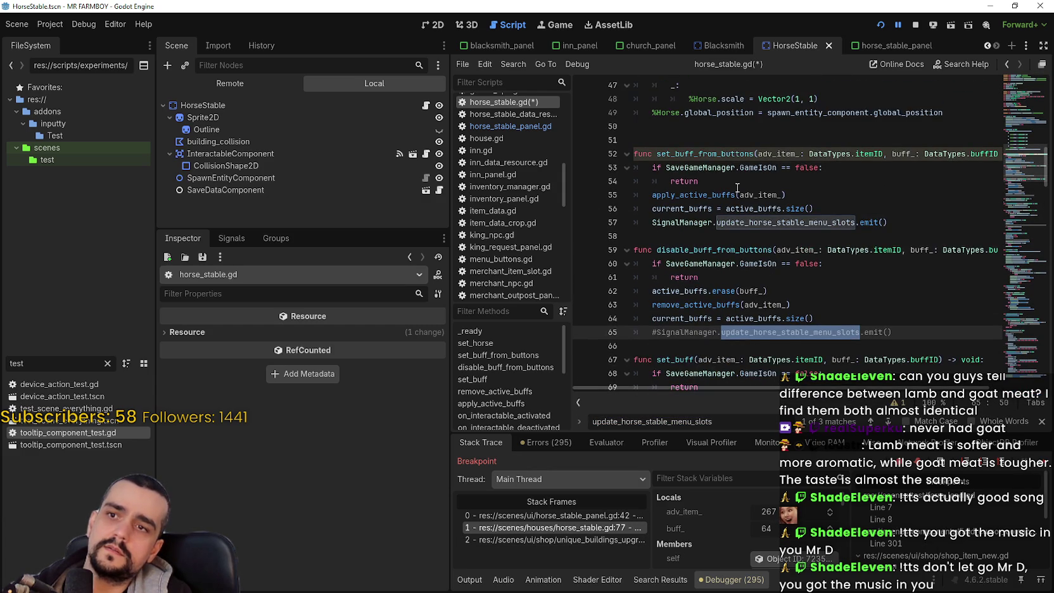
left_click(653, 227)
type("#")
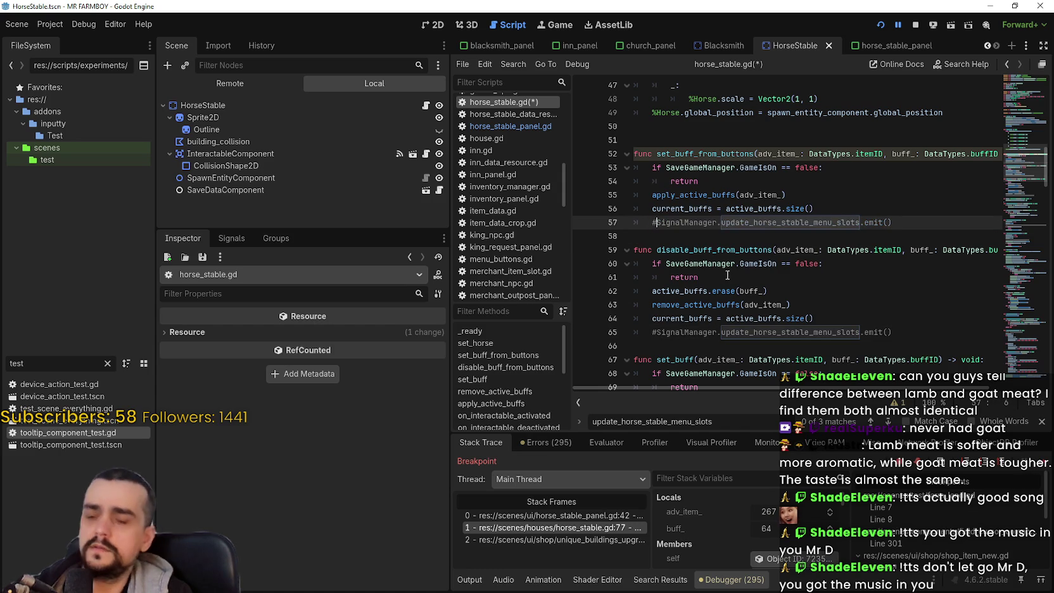
- Comment out the signal connection on line 17 of horse_stable_panel.gd
left_click(579, 515)
scroll(799, 266, "up", 6)
scroll(799, 251, "up", 2)
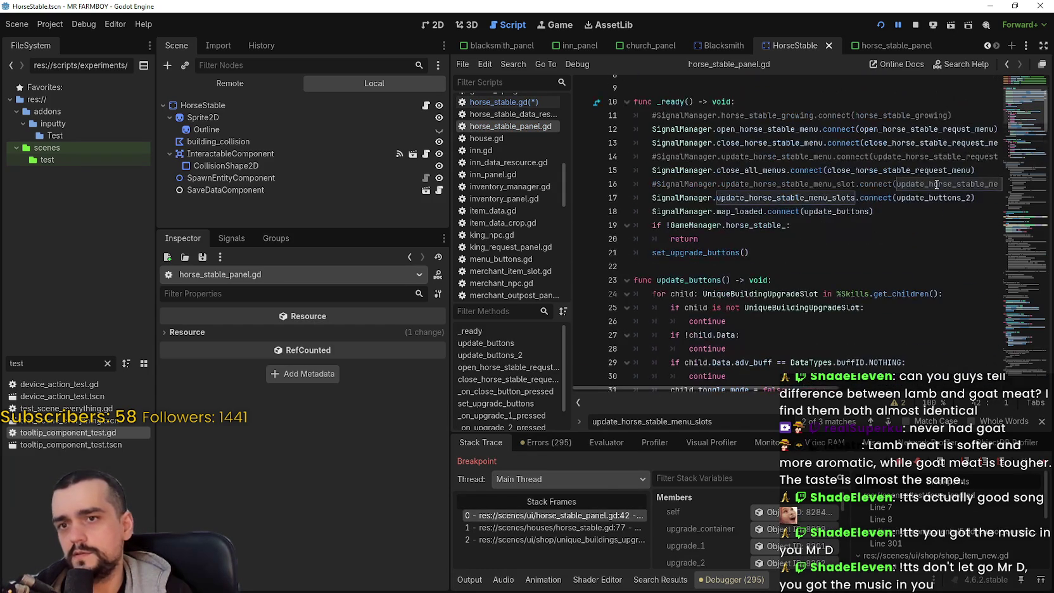
left_click(955, 197)
type("@#")
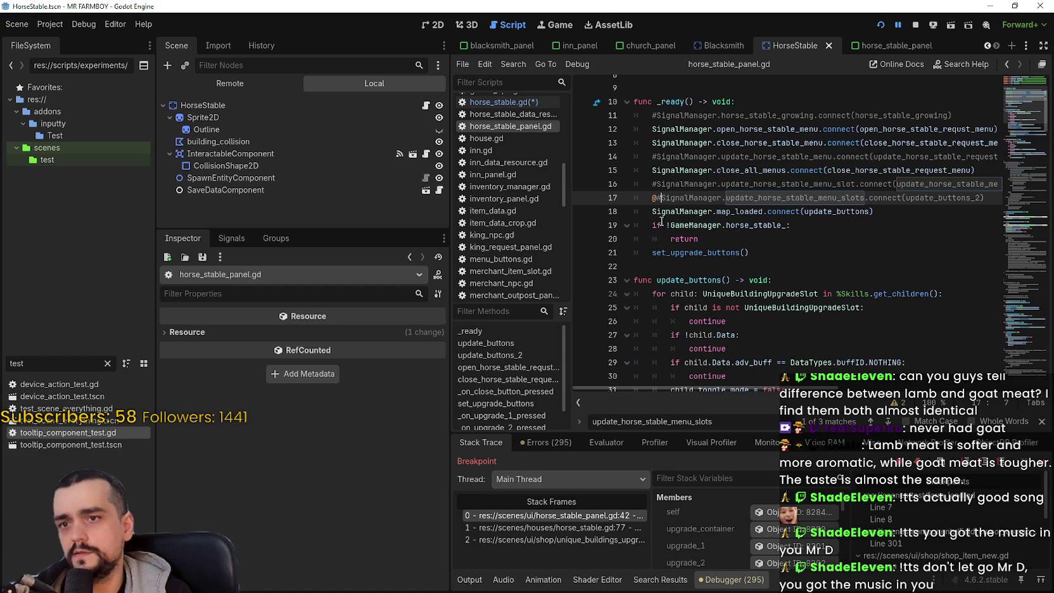
left_click(732, 240)
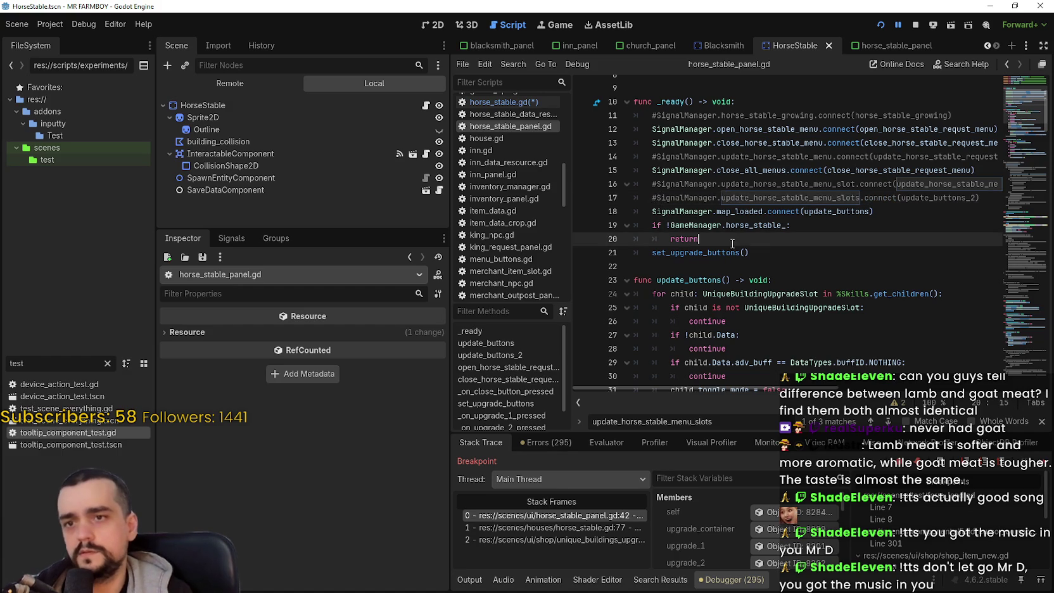
scroll(762, 251, "down", 3)
scroll(762, 250, "down", 2)
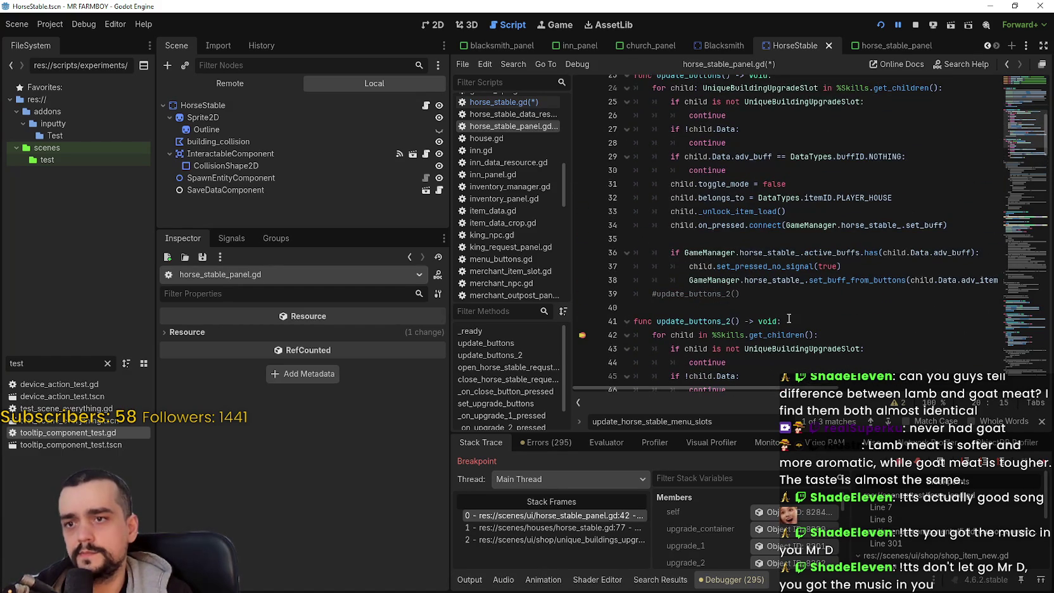
scroll(791, 316, "down", 7)
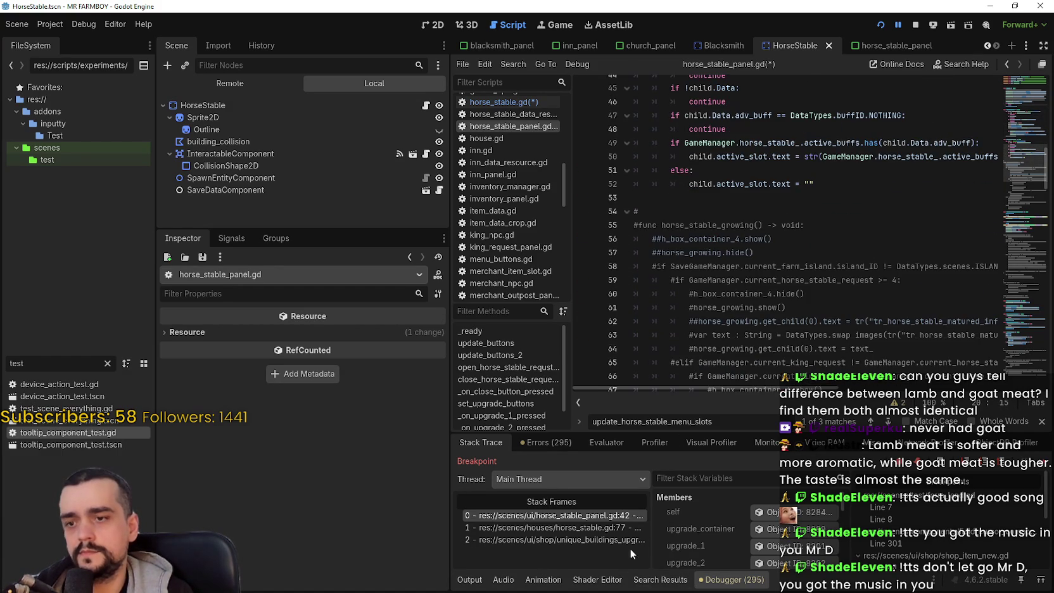
- Recheck the signal's remaining matches in horse_stable.gd, save the scripts, and resume the game with F12
left_click(595, 528)
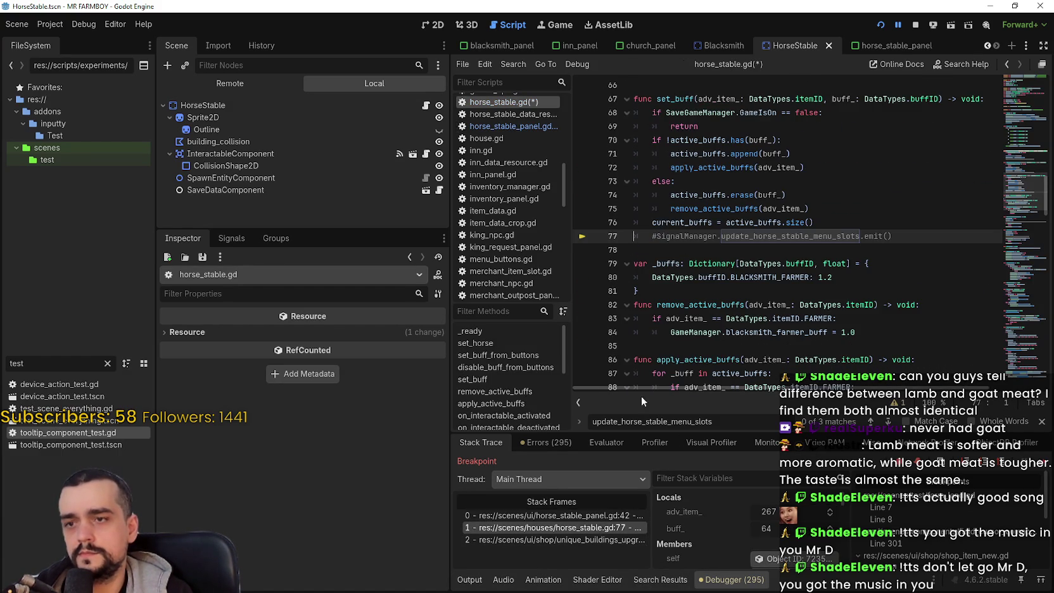
double_click(791, 236)
key("ctrl+f")
left_click(888, 421)
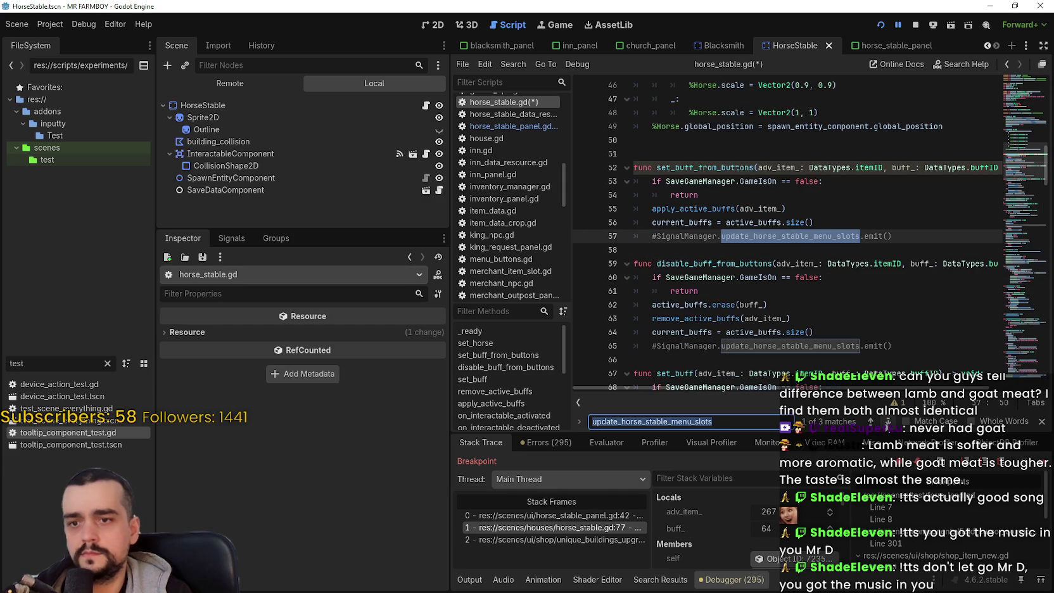
left_click(888, 421)
left_click(889, 421)
left_click(796, 264)
key("ctrl+s")
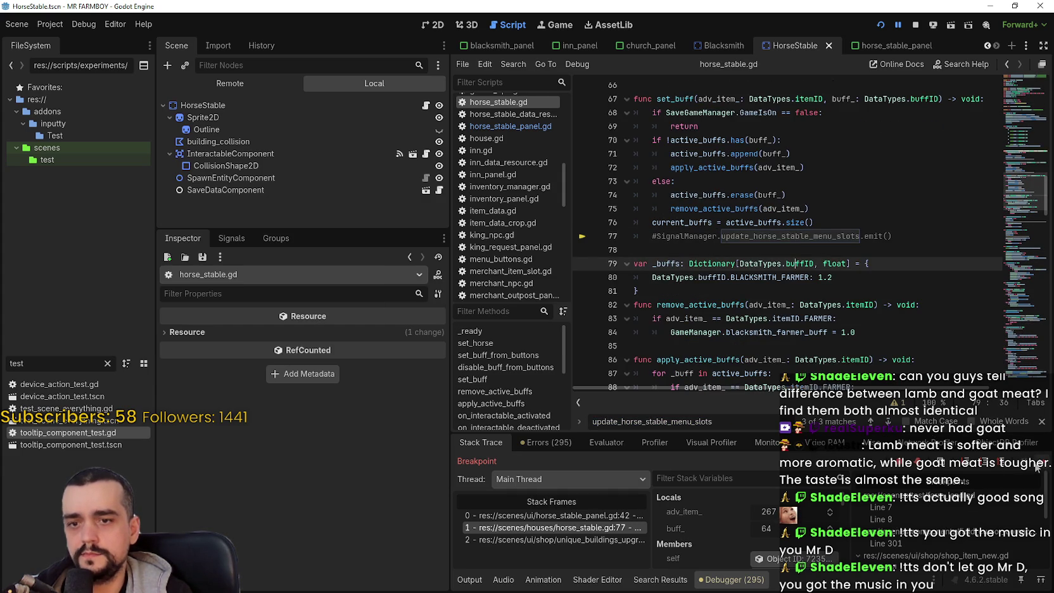
scroll(856, 352, "up", 15)
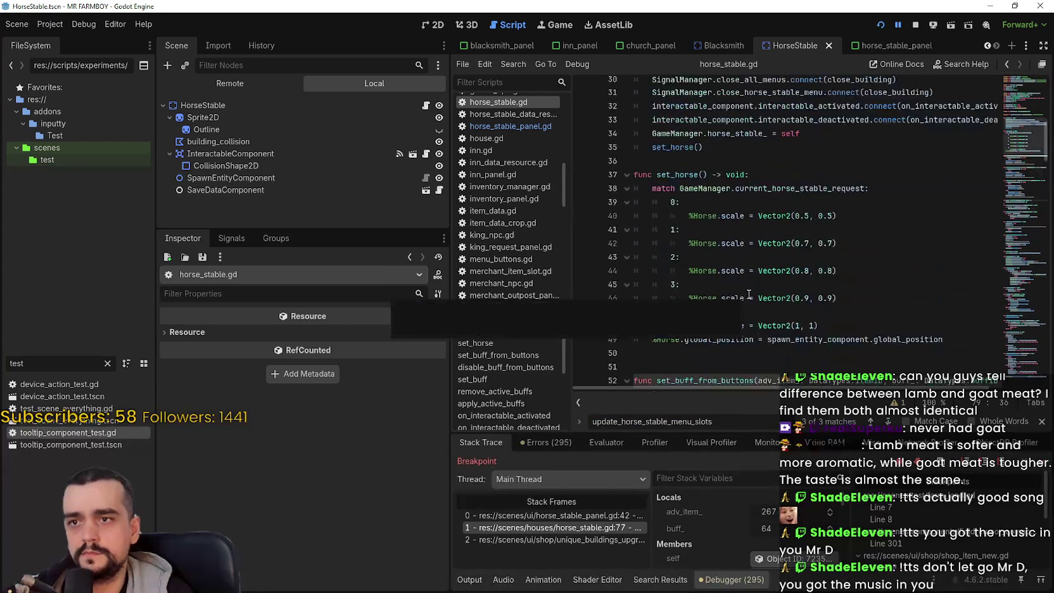
left_click(631, 515)
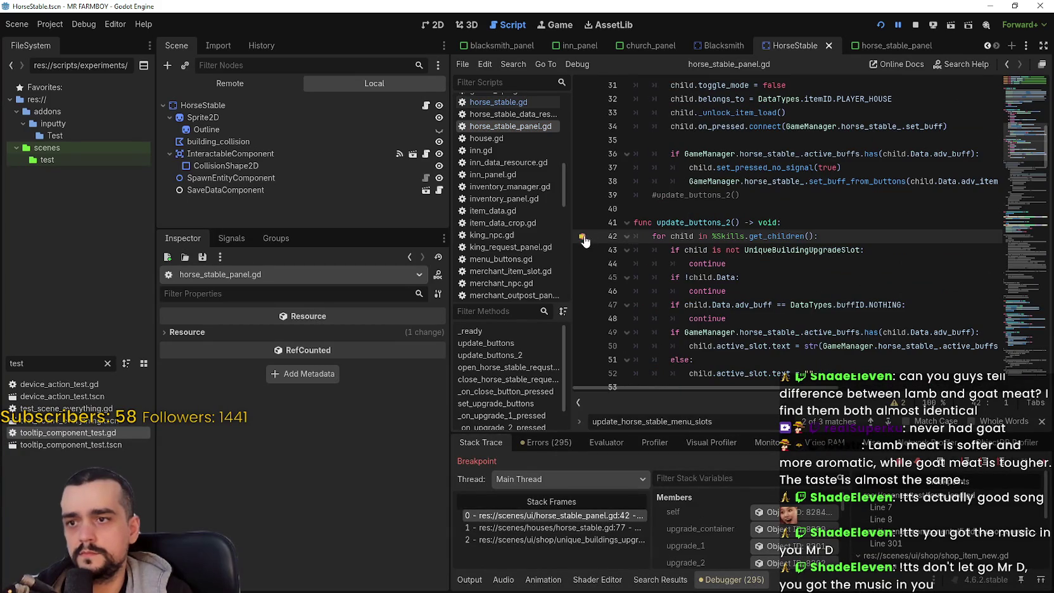
key("F12")
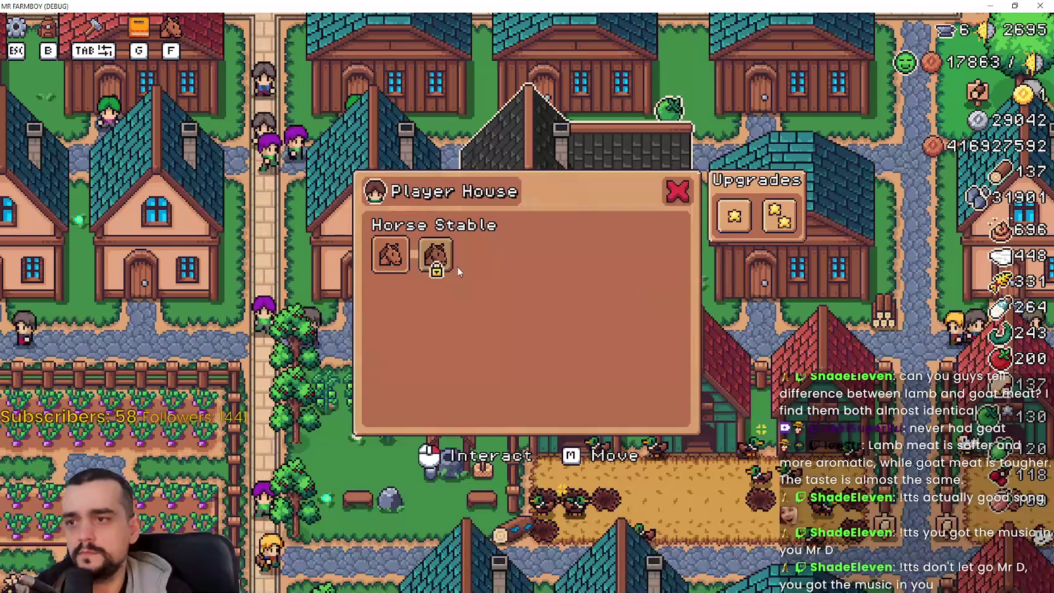
- Unlock Growth Stage plus the third and fourth Horse Stable upgrades
mouse_move(390, 264)
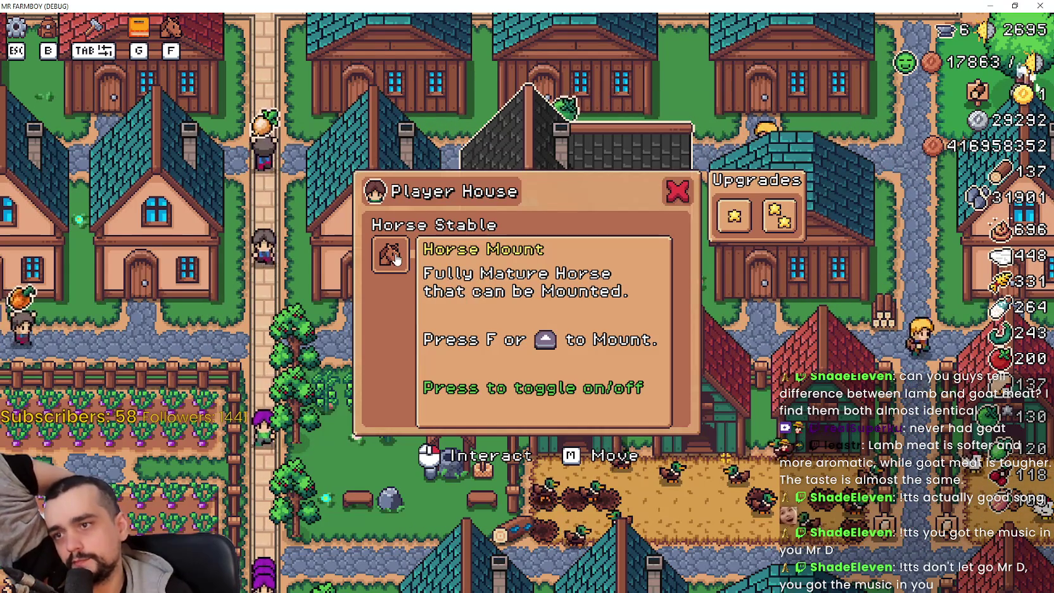
left_click(447, 257)
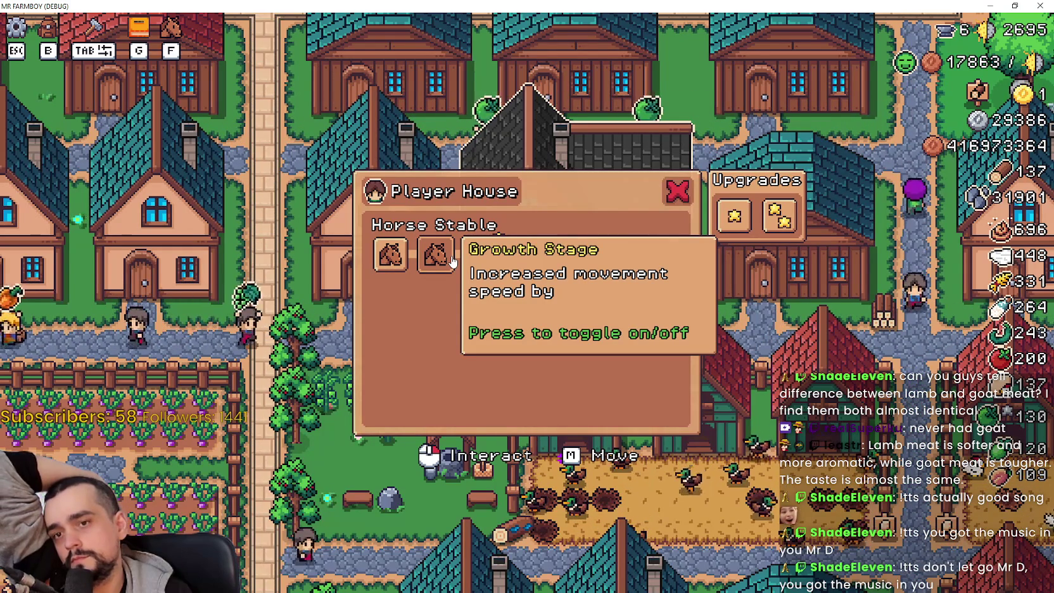
left_click(481, 261)
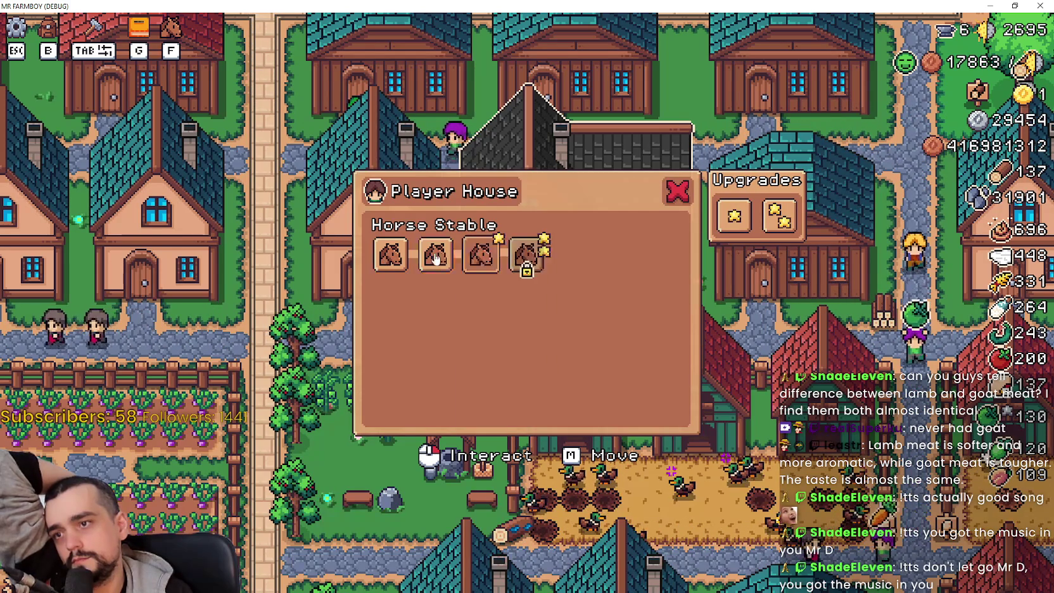
left_click(529, 259)
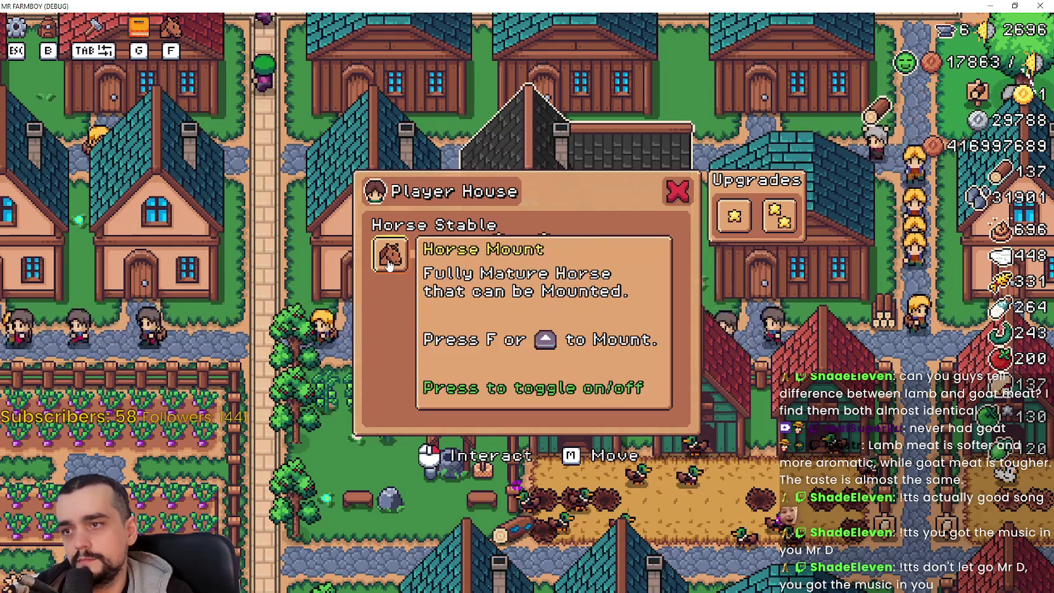
- Check the fourth upgrade's tooltip, then restore the game to a window on the right
mouse_move(530, 256)
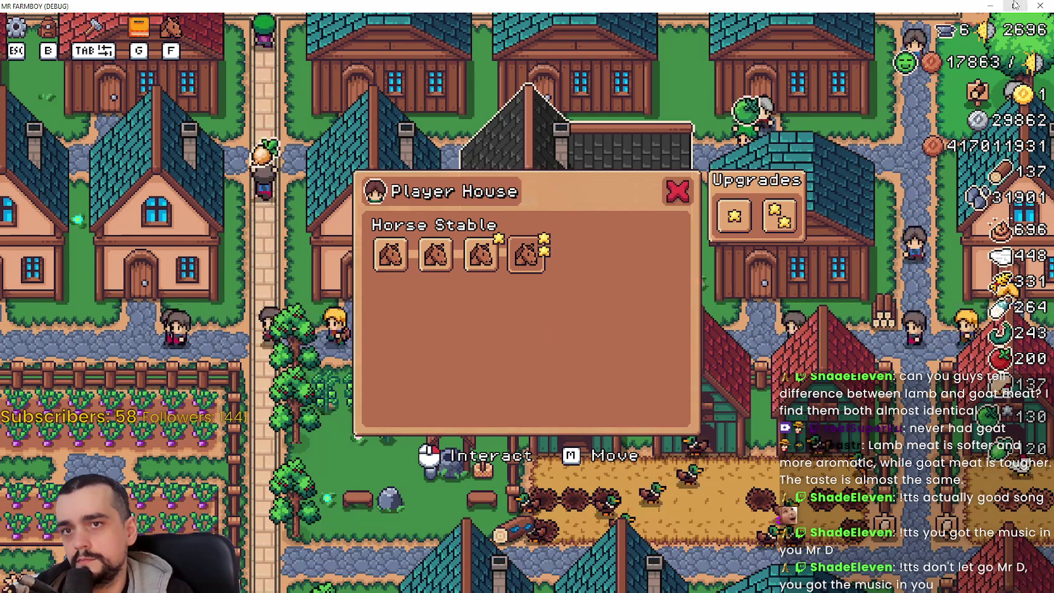
double_click(855, 6)
mouse_move(390, 105)
left_mouse_down()
mouse_move(977, 81)
mouse_move(1053, 89)
left_mouse_up()
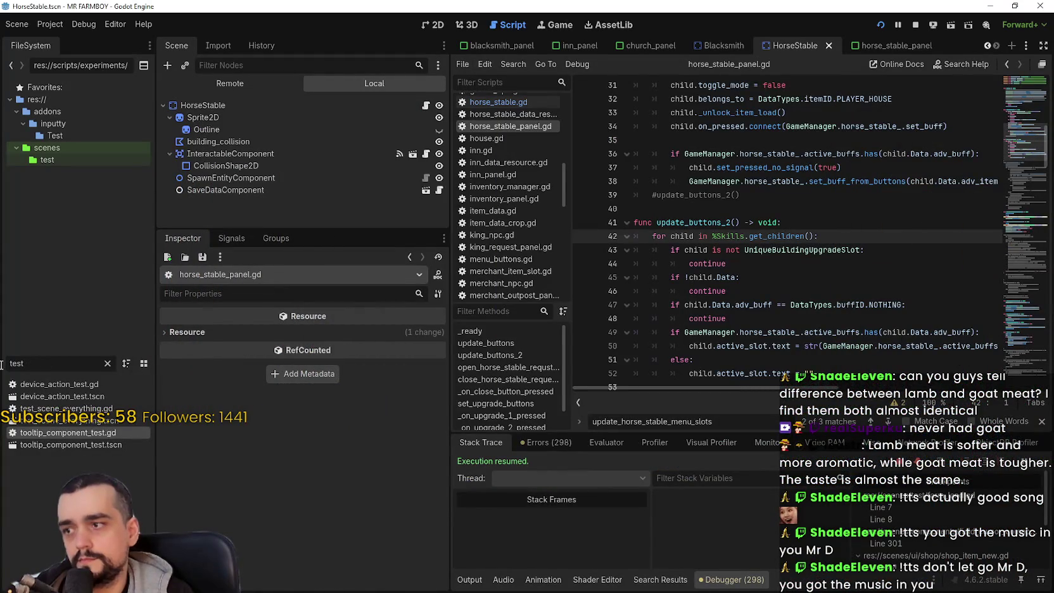
- Filter the FileSystem for 'tool' and open tooltip_component_test.gd in the script editor
type("to")
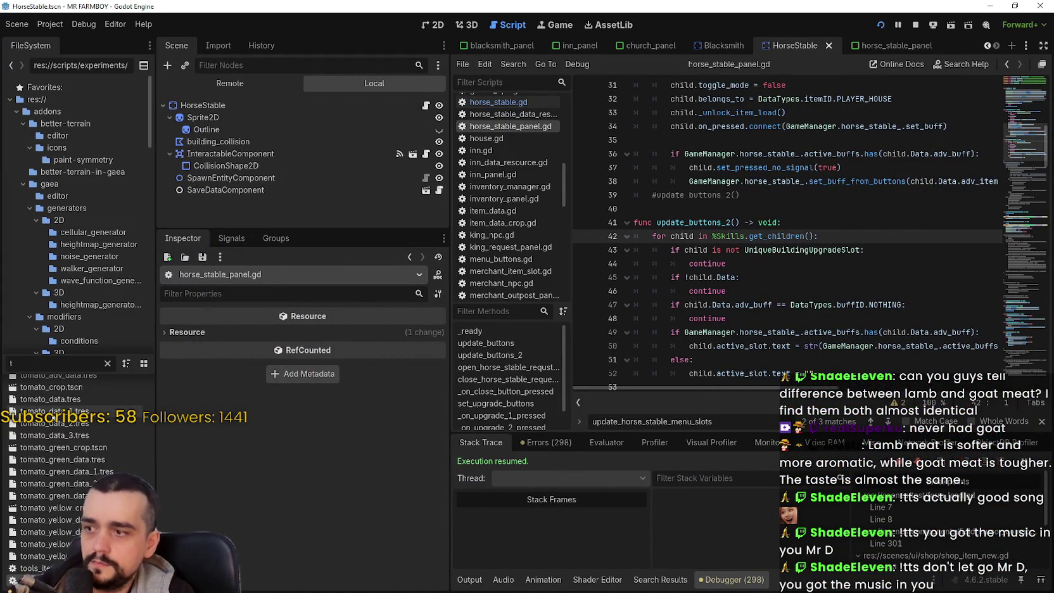
type("ol")
double_click(71, 422)
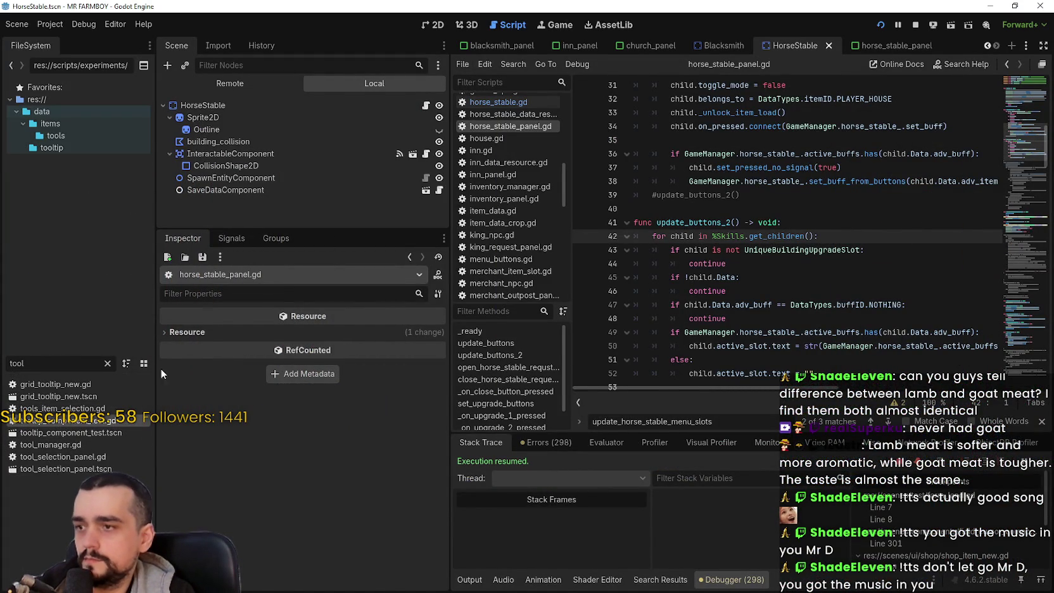
scroll(780, 277, "left", 3)
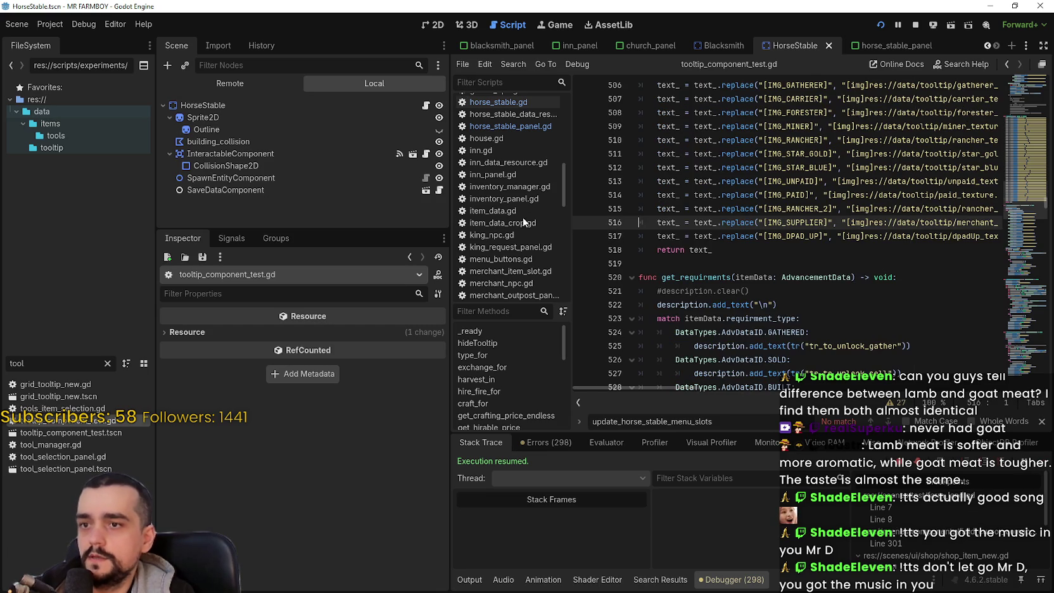
left_click(780, 277)
scroll(1009, 145, "up", 20)
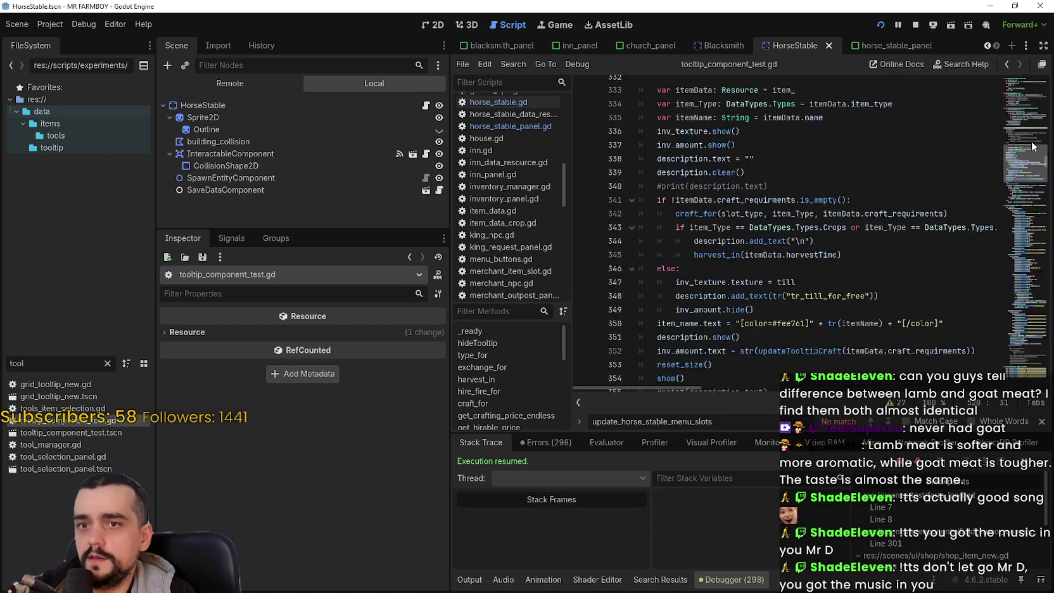
scroll(1024, 154, "down", 6)
left_click_drag(1025, 156, 1026, 99)
scroll(912, 207, "up", 8)
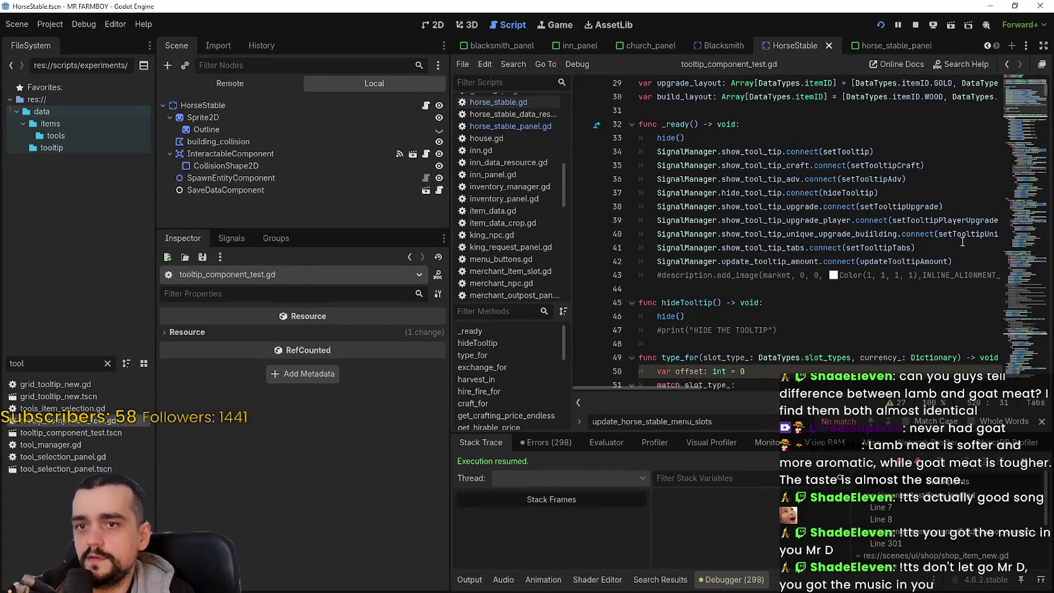
- Jump to setTooltipUniqueBuildingUpgrade via Lookup Symbol and set a breakpoint on line 807
right_click(905, 235)
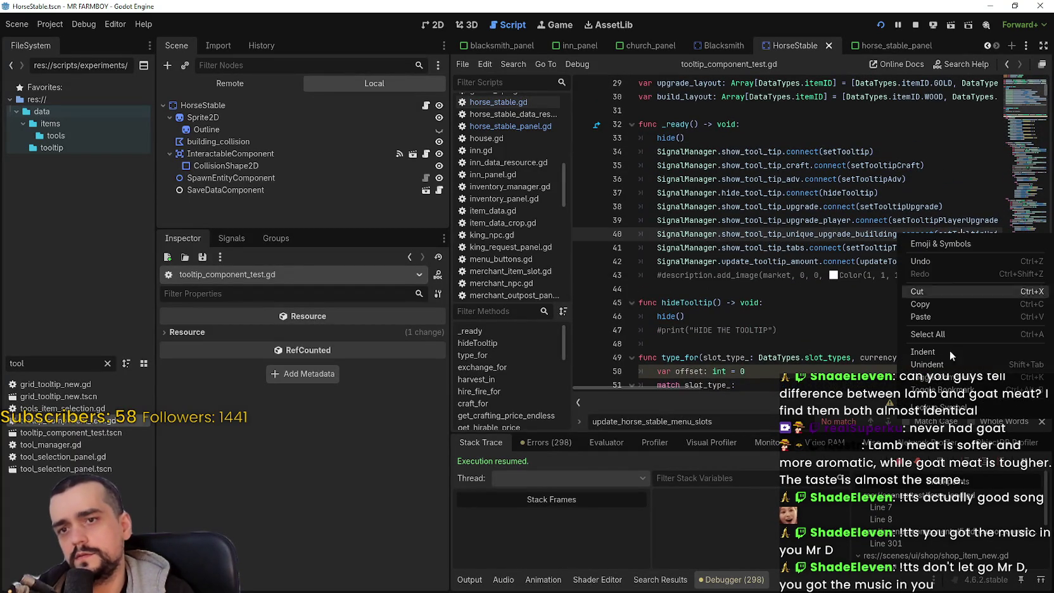
left_click(932, 407)
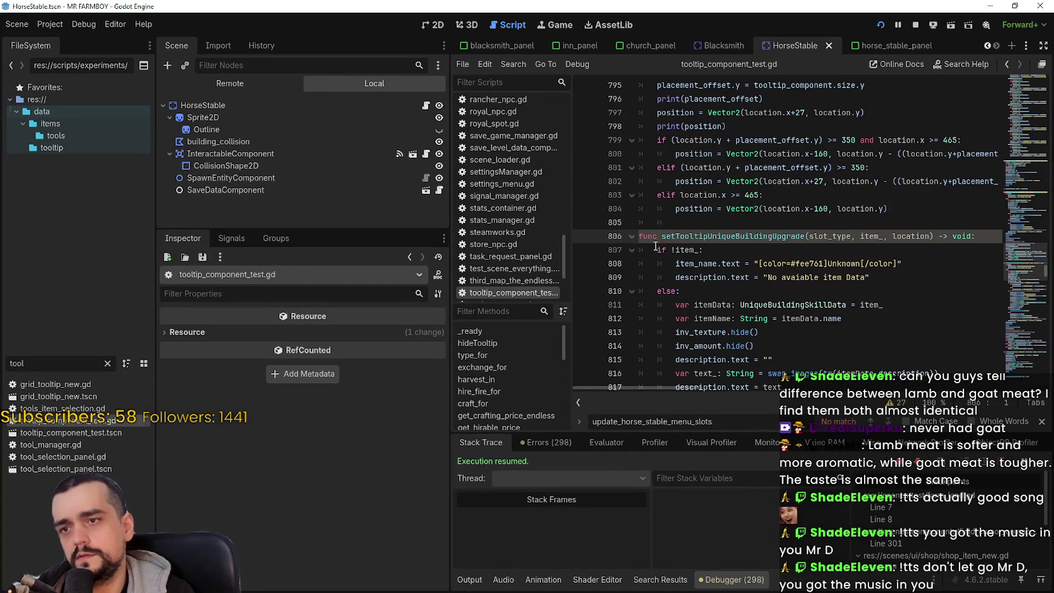
left_click(657, 248)
left_click(582, 250)
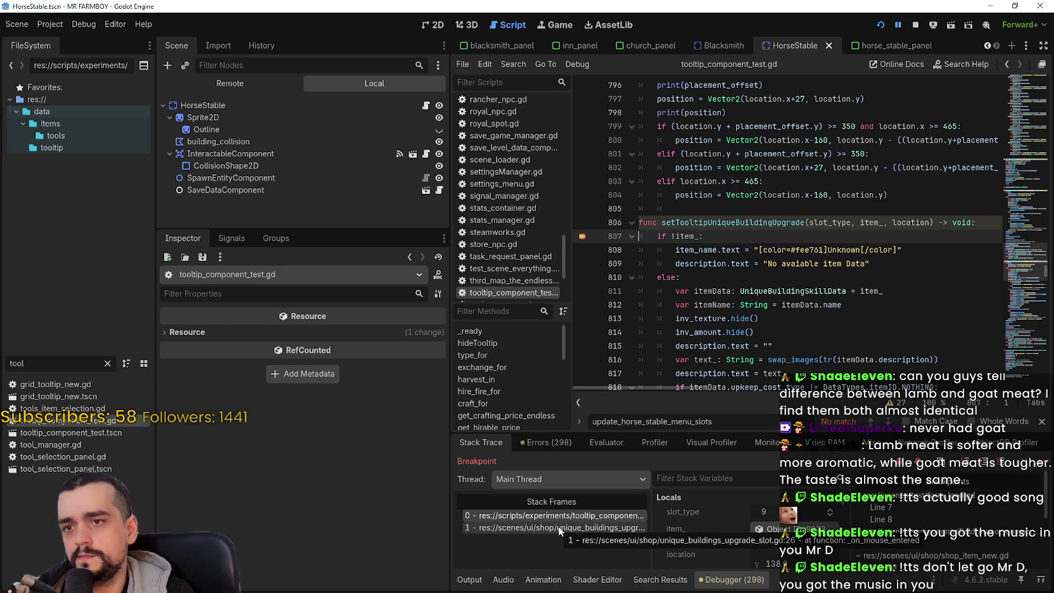
left_click(770, 534)
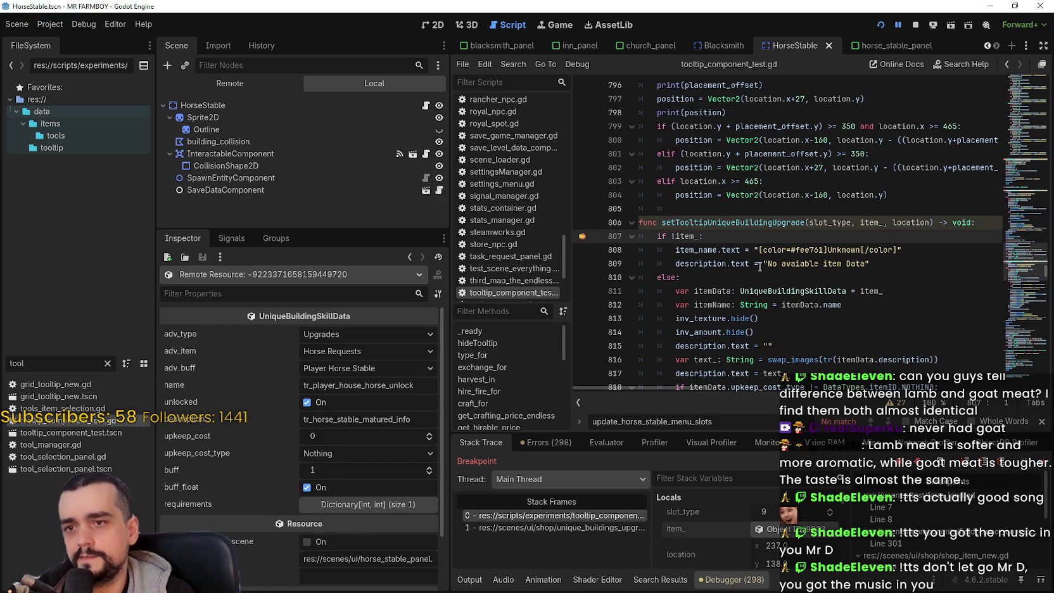
- Show the paused item_'s UniqueBuildingSkillData values in the Inspector and review them
scroll(760, 256, "down", 2)
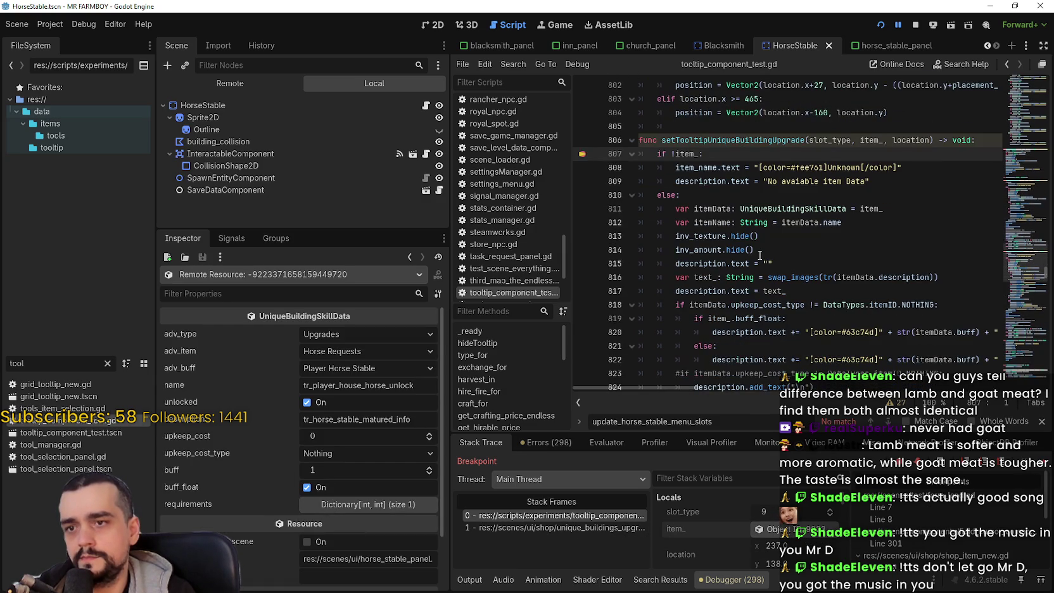
key("F12")
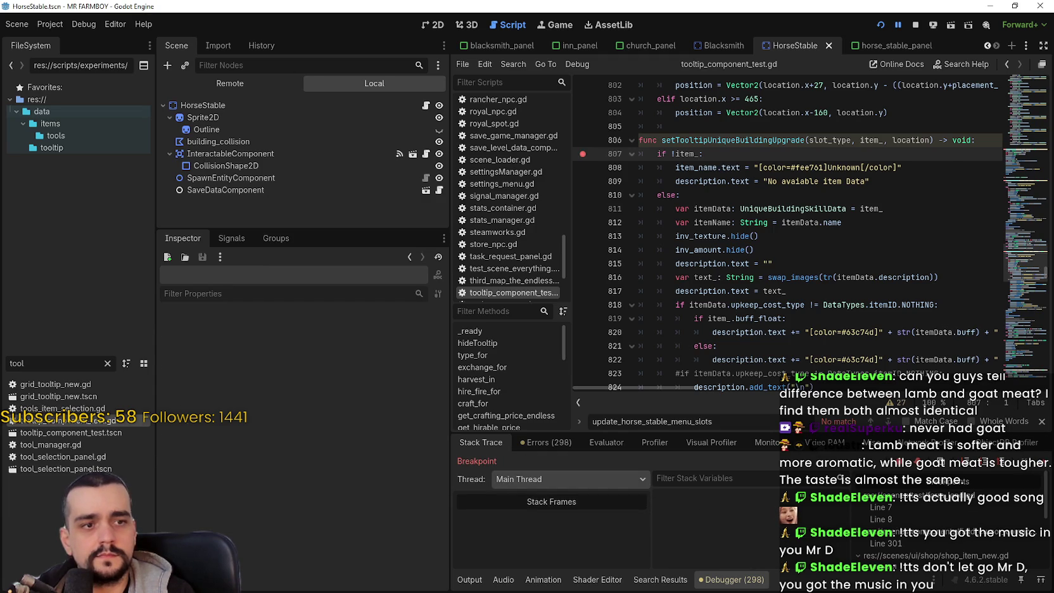
left_click(803, 530)
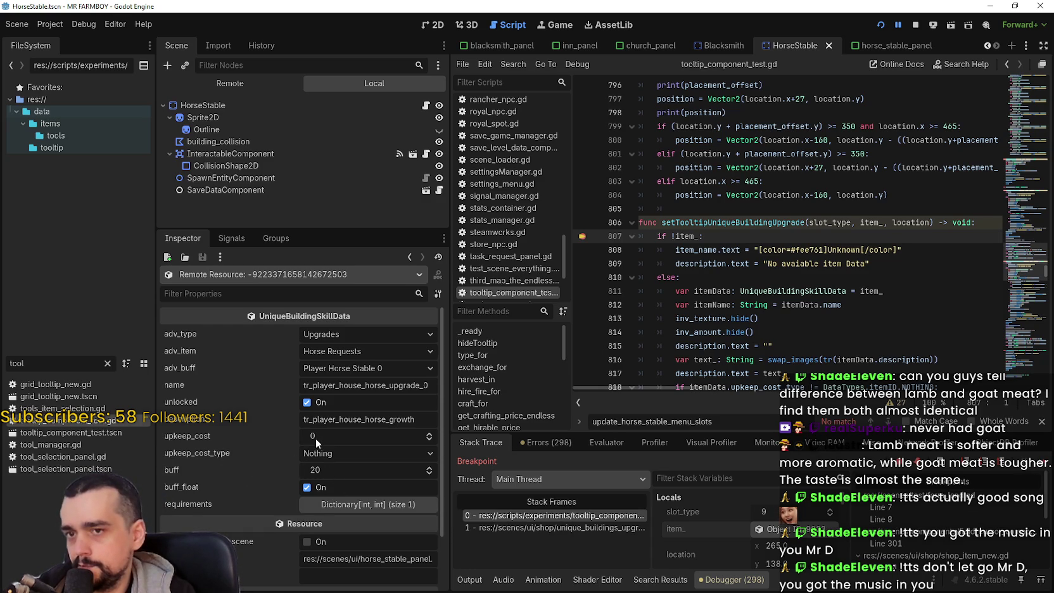
scroll(637, 351, "down", 4)
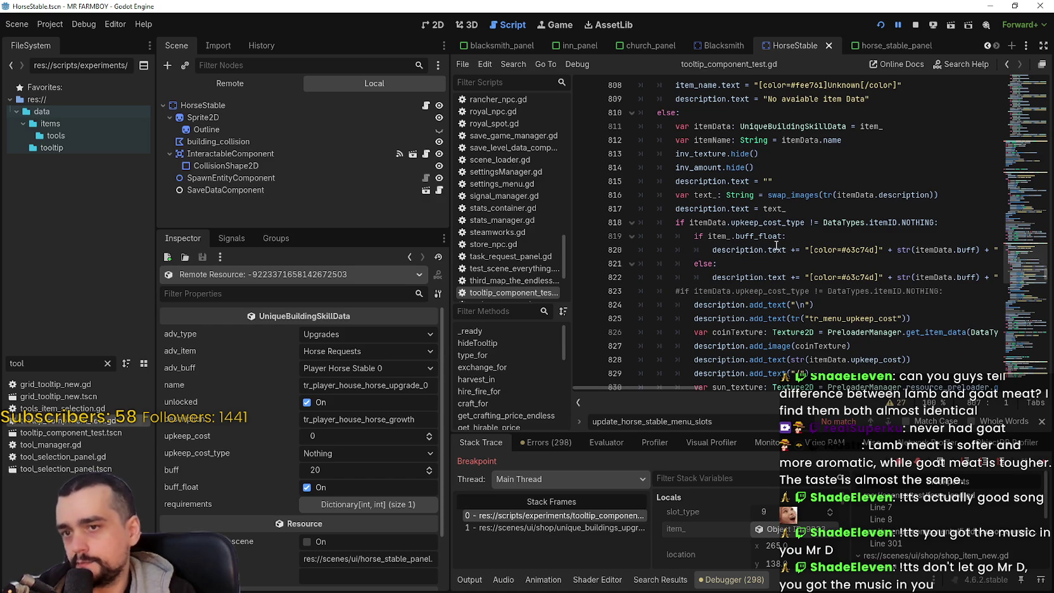
scroll(762, 245, "down", 1)
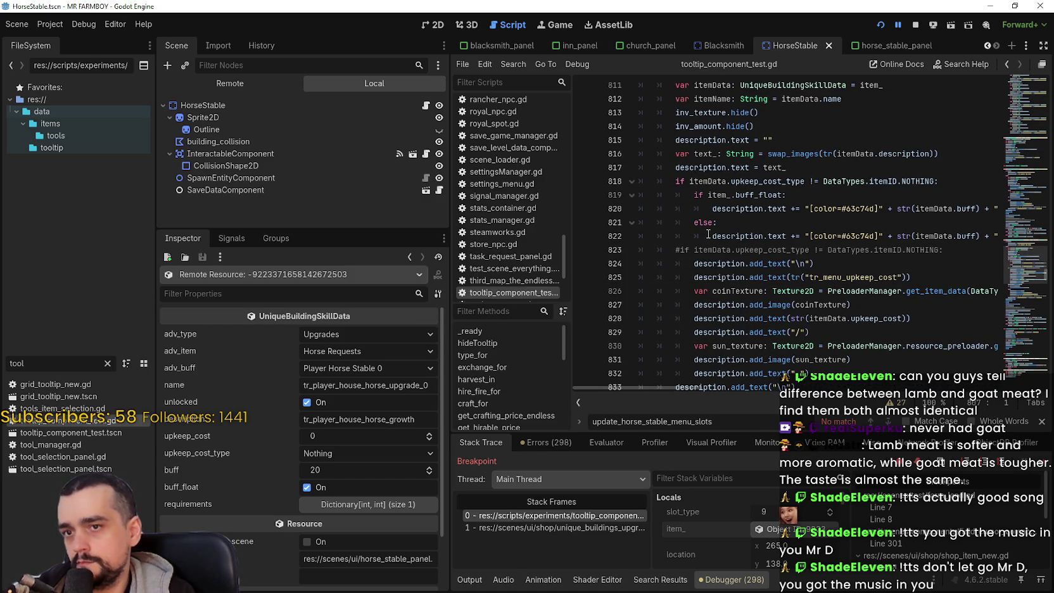
scroll(708, 233, "down", 4)
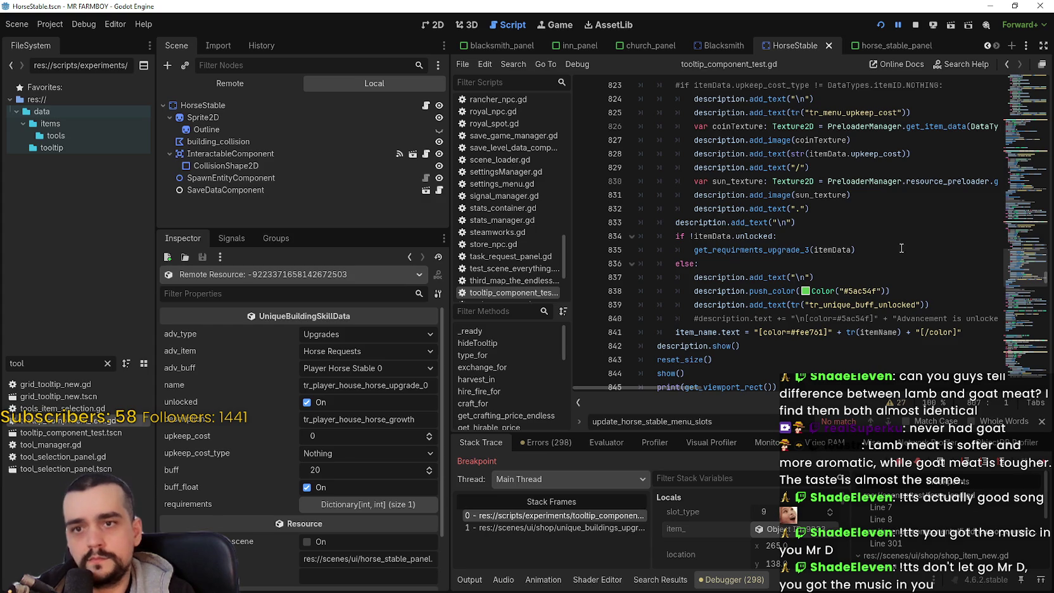
scroll(905, 257, "up", 2)
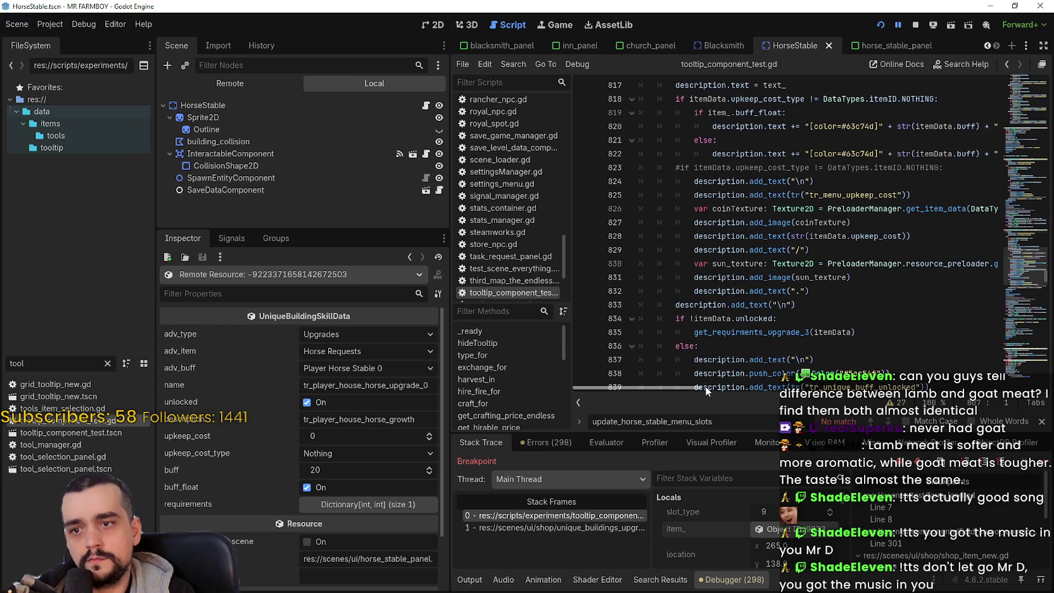
scroll(754, 298, "up", 1)
scroll(754, 299, "up", 1)
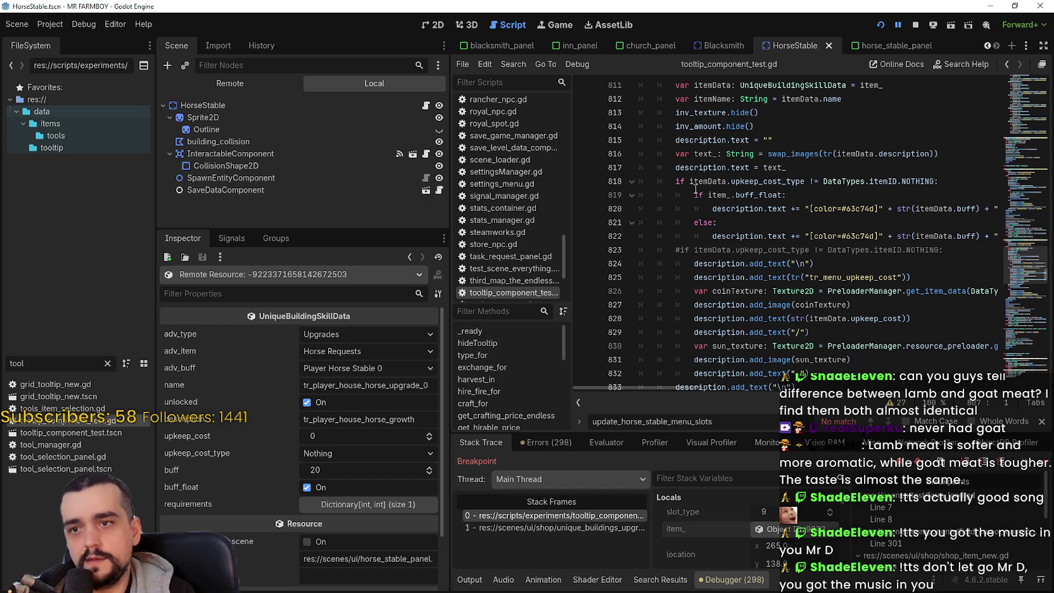
- Select the buff_float if/else block on lines 819–822 and bring up its context menu
double_click(758, 194)
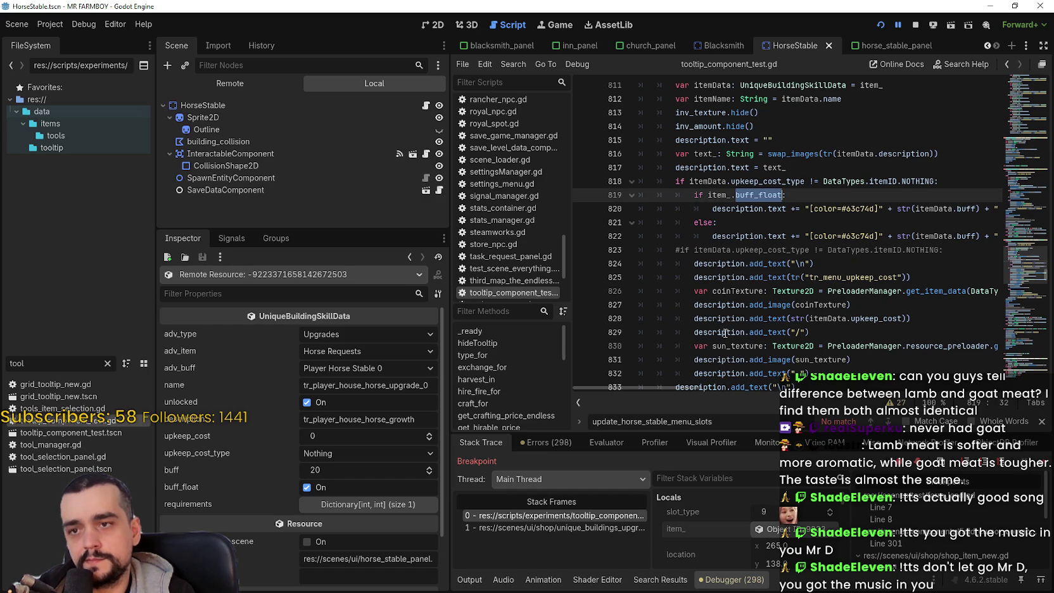
mouse_move(725, 333)
left_click_drag(698, 389, 723, 388)
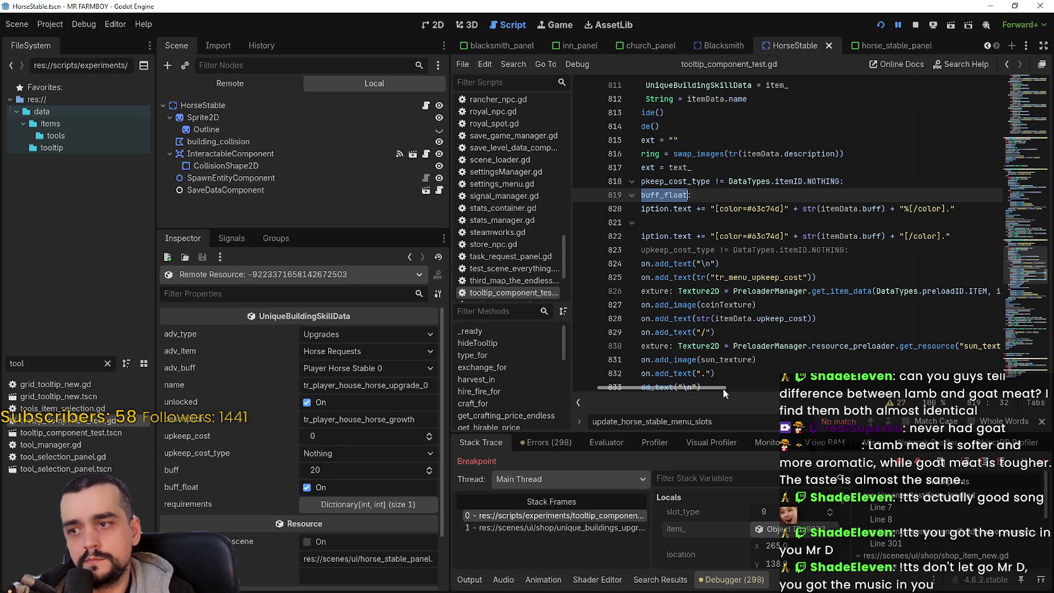
left_click_drag(723, 388, 672, 384)
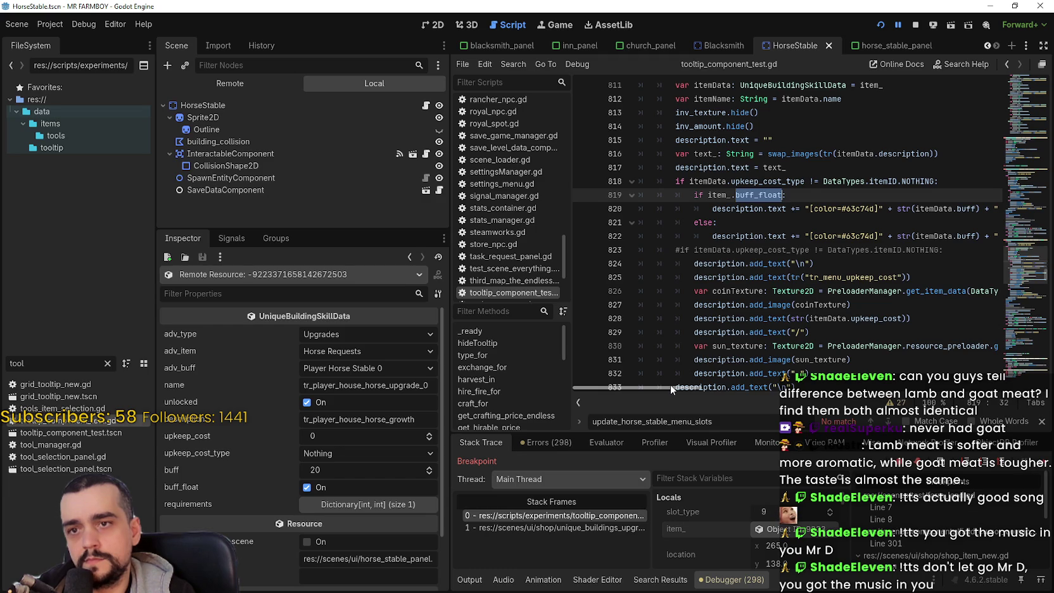
left_click_drag(670, 384, 730, 379)
mouse_move(947, 233)
left_mouse_down()
mouse_move(760, 232)
mouse_move(621, 215)
mouse_move(590, 192)
left_mouse_up()
right_click(727, 227)
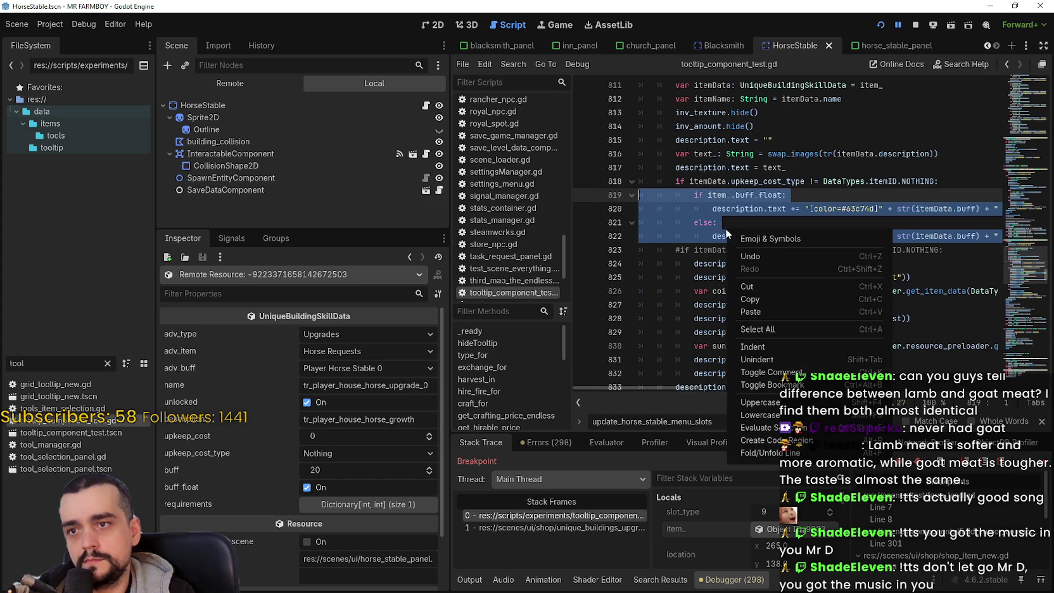
- Copy the buff_float if/else block and paste it on a new line after line 832
left_click(749, 299)
scroll(704, 209, "down", 2)
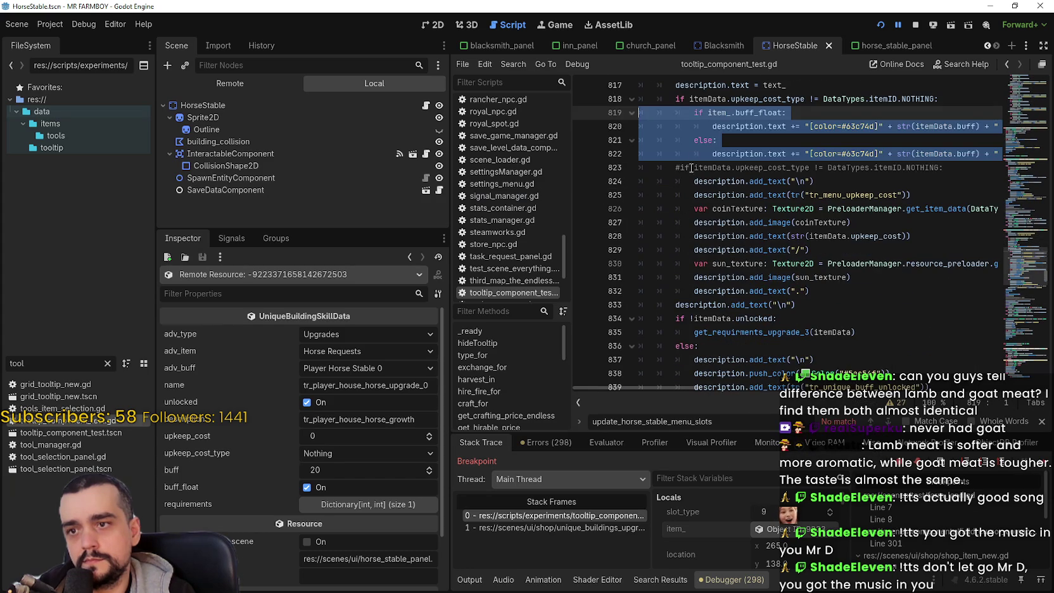
left_click(767, 287)
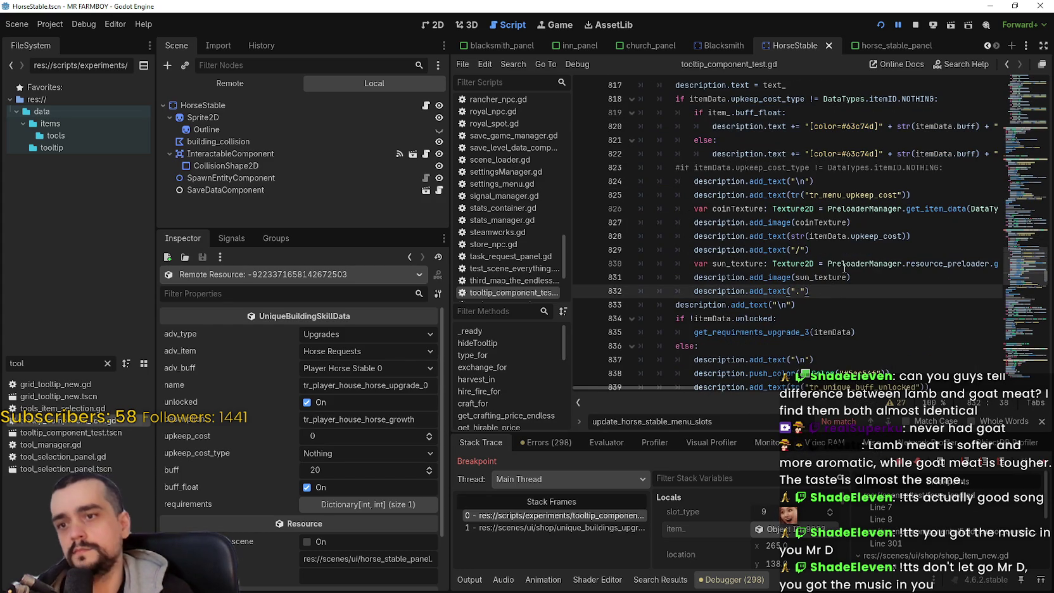
key("End")
key("Return")
key("BackSpace")
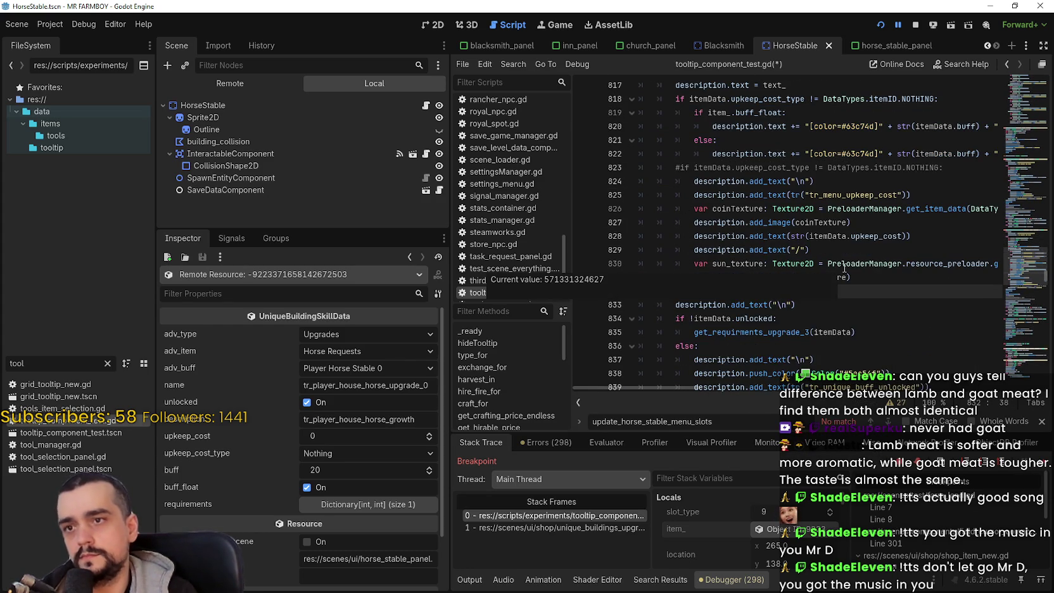
key("Return")
key("ctrl+v")
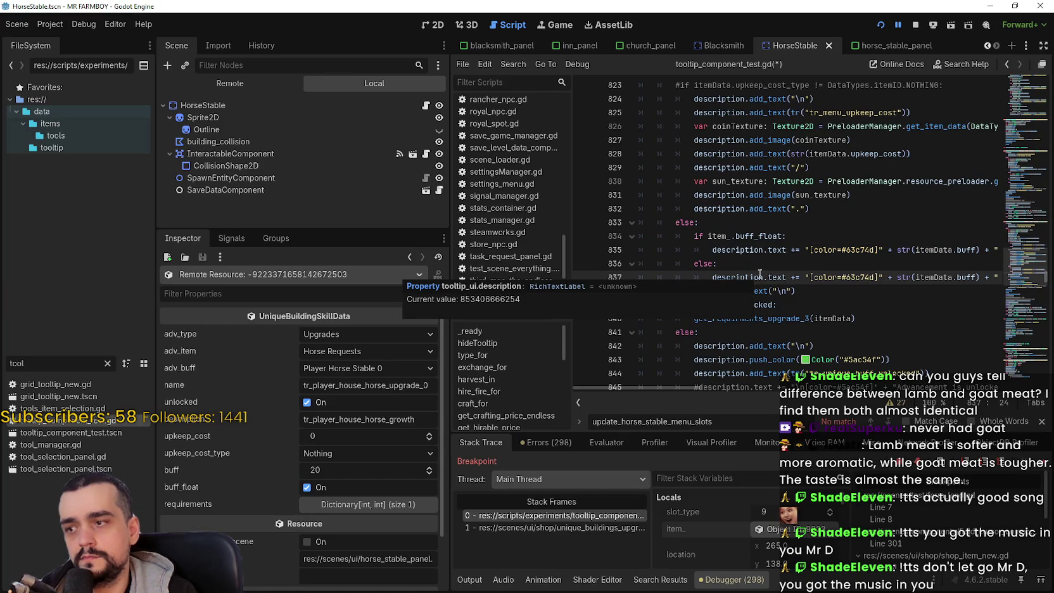
- Review the pasted buff_float block and add an empty line under the else on line 833
double_click(752, 236)
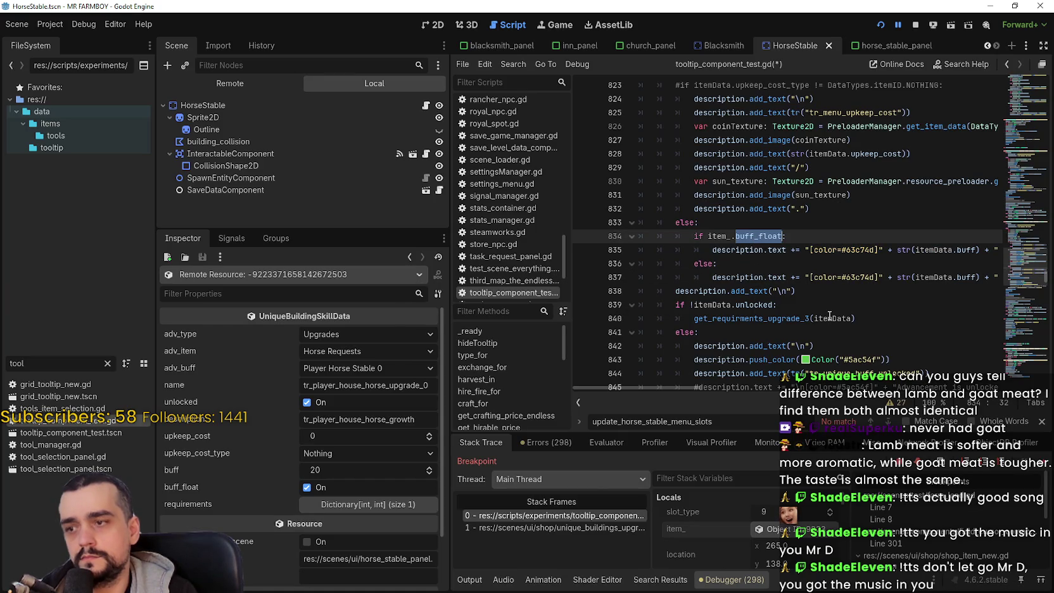
mouse_move(829, 314)
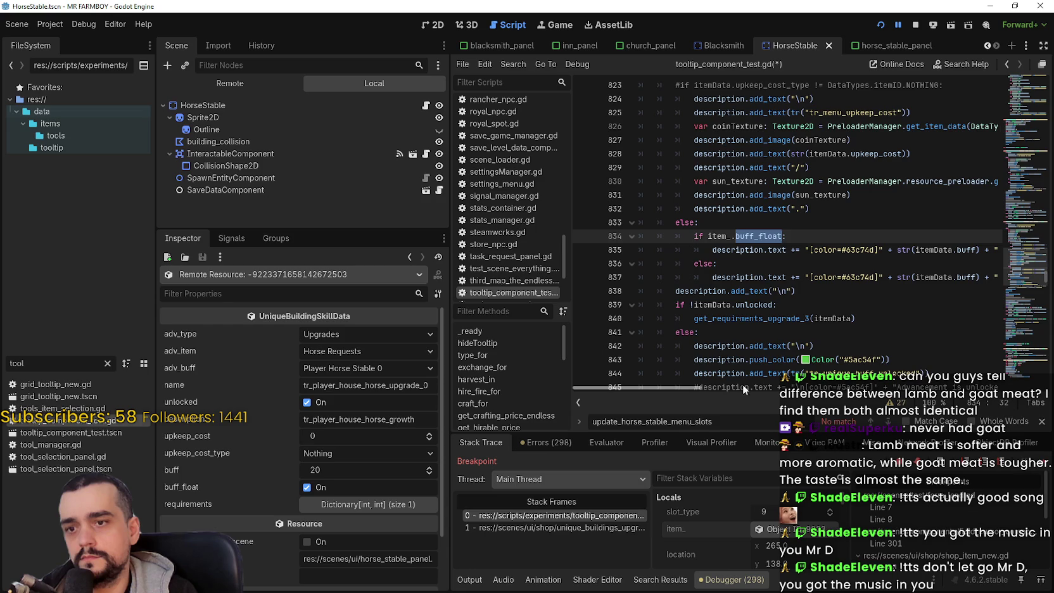
mouse_move(706, 386)
left_mouse_down()
mouse_move(737, 385)
mouse_move(682, 382)
left_mouse_up()
scroll(726, 271, "up", 3)
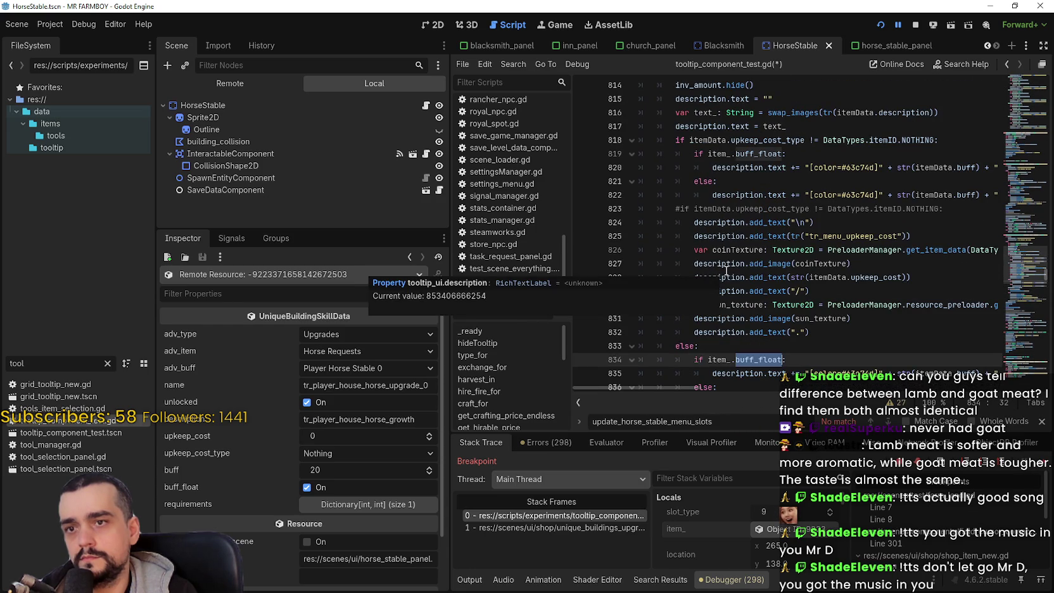
scroll(774, 249, "down", 3)
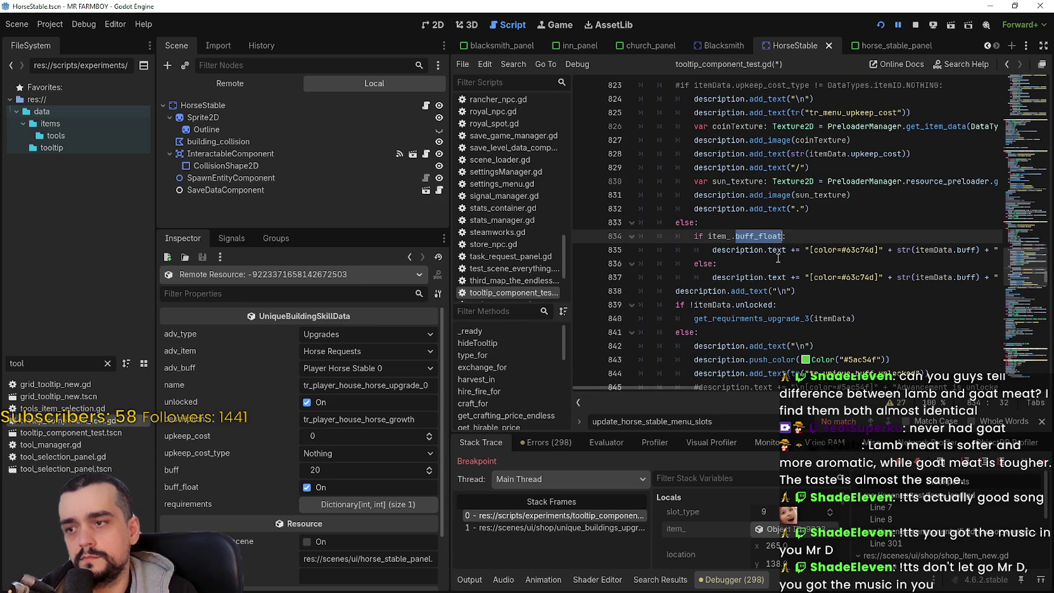
left_click(851, 273)
left_click(784, 236)
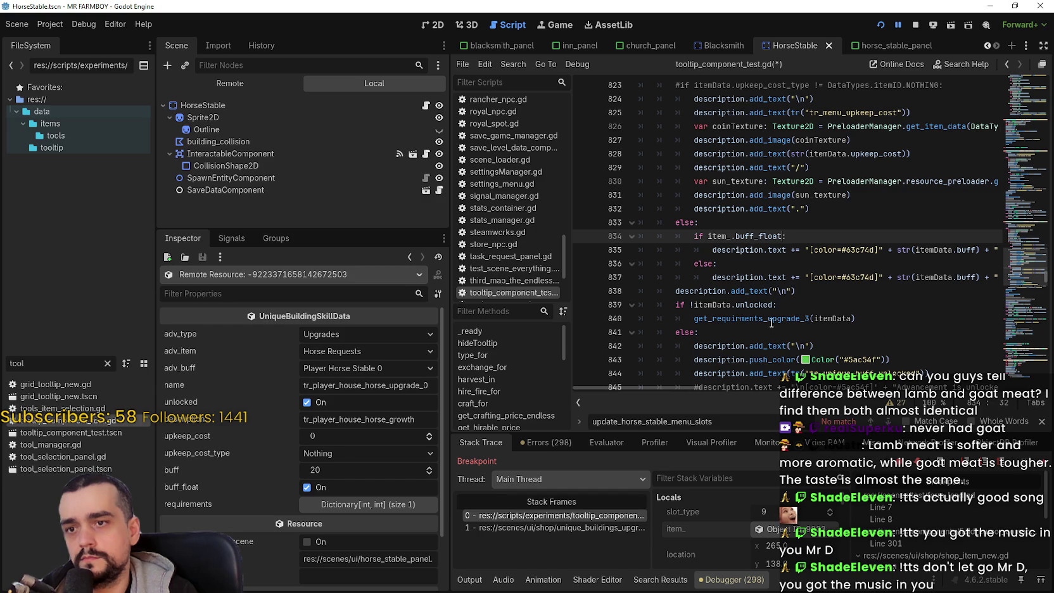
left_click(723, 221)
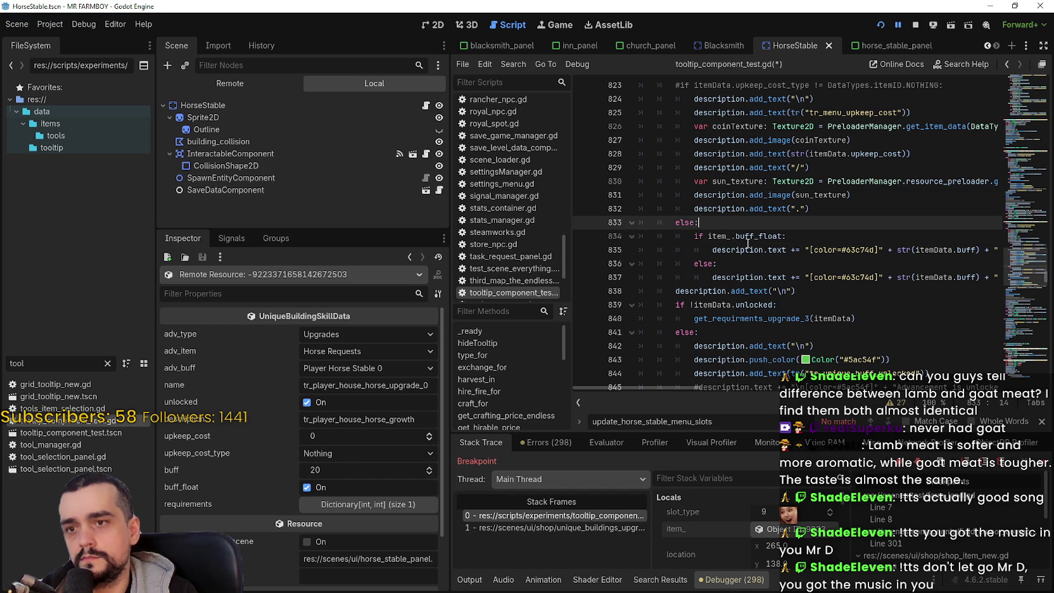
key("Return")
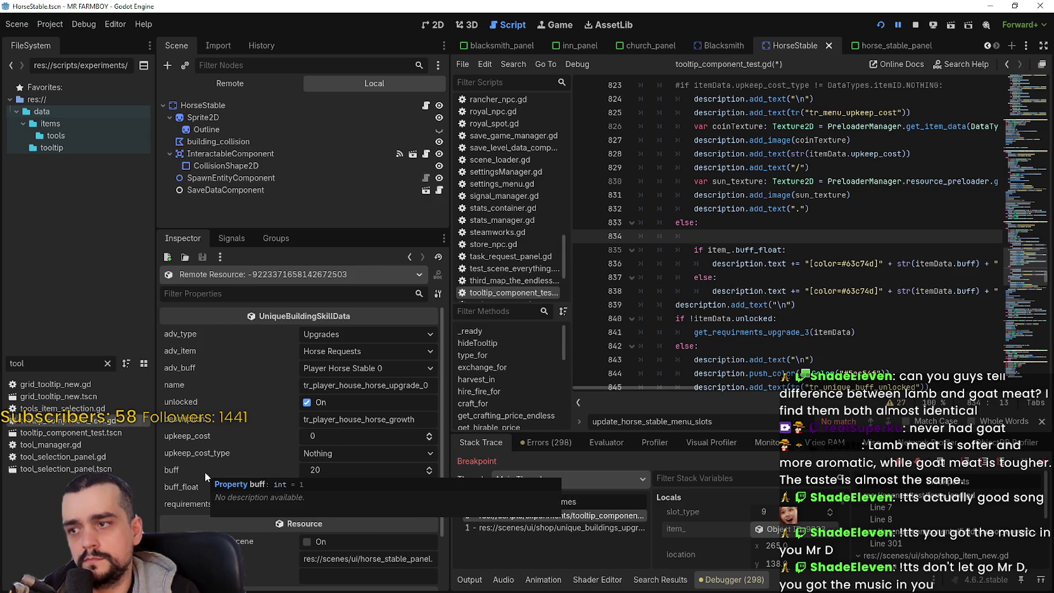
- Check the requirements Dictionary, then type 'if' on empty line 834 above the buff_float check
scroll(242, 416, "down", 2)
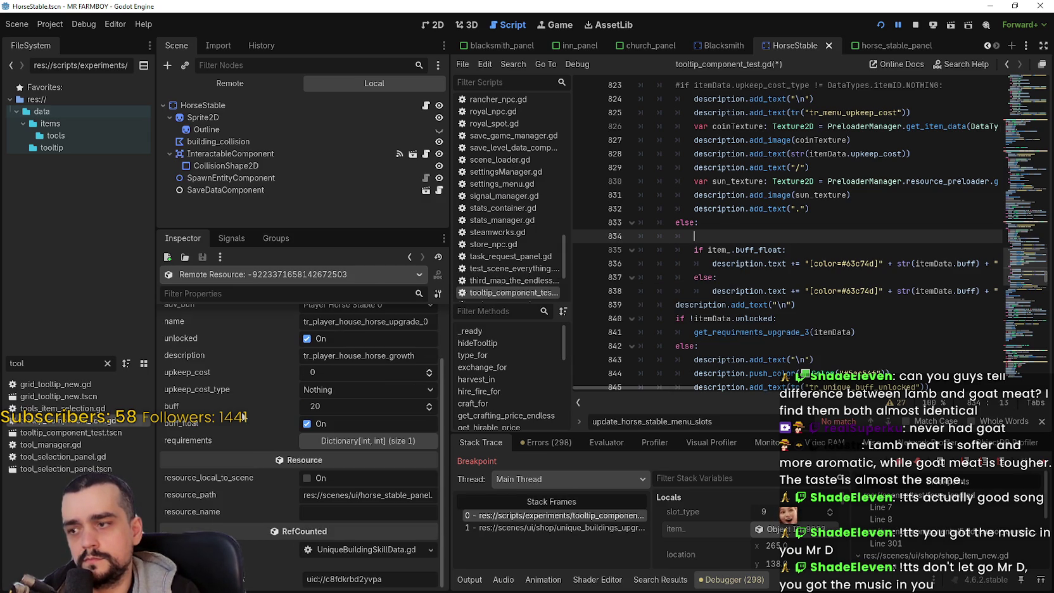
left_click(365, 441)
left_click(366, 441)
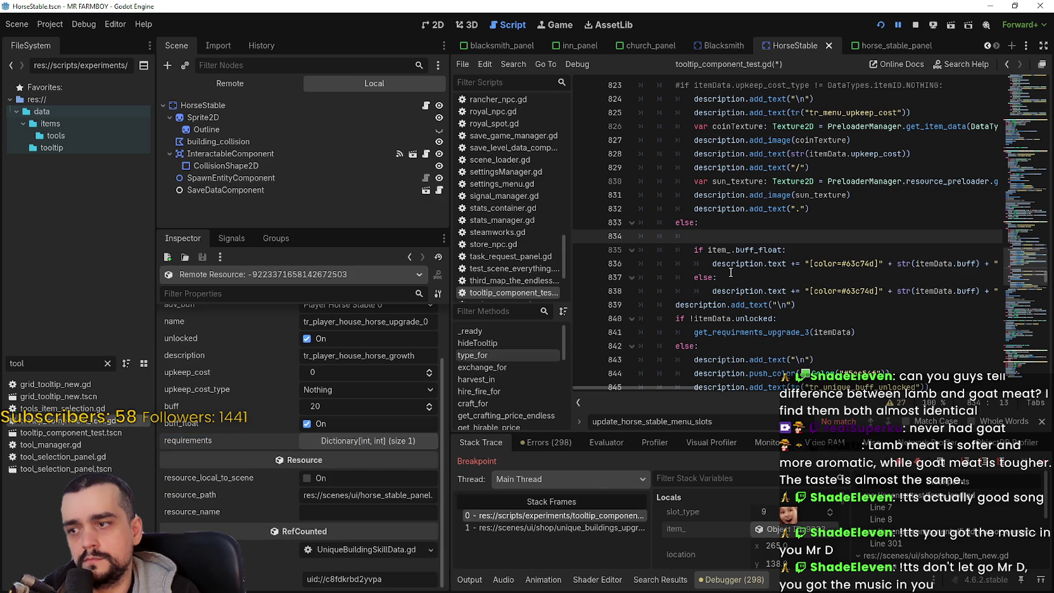
left_click(752, 237)
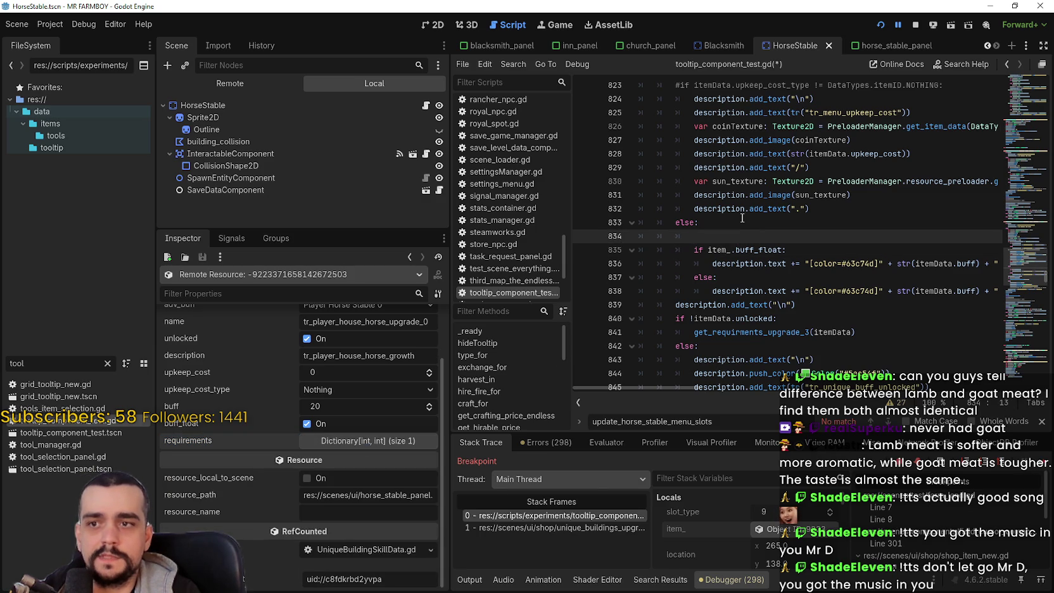
mouse_move(757, 208)
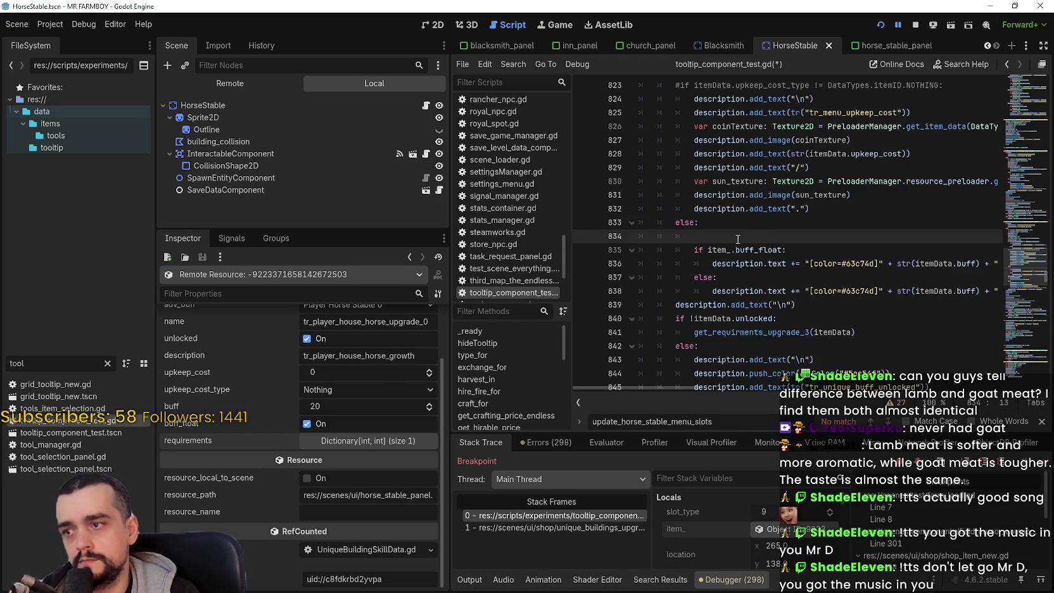
scroll(327, 453, "up", 2)
type("if")
mouse_move(759, 269)
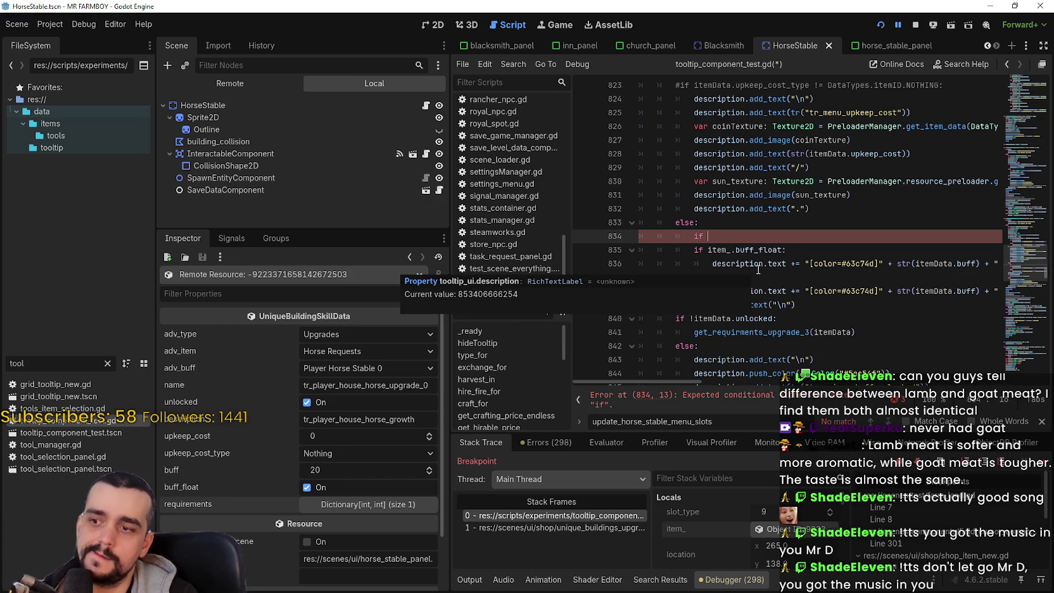
- Discard the stray 'buff' text and reselect the unfinished if on line 834
type("buff")
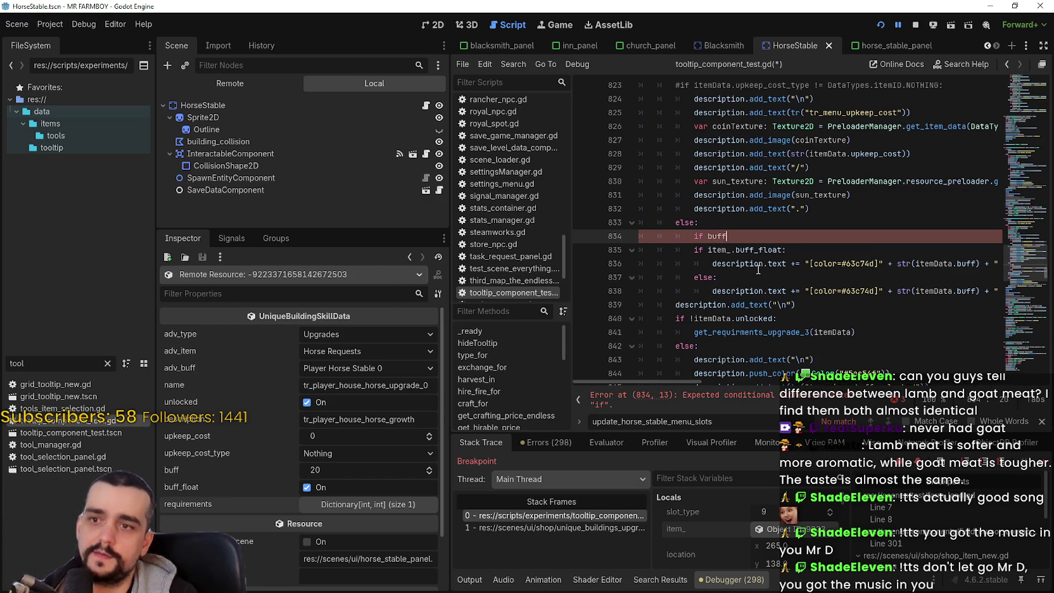
key("BackSpace")
key("BackSpace")
key("BackSpace")
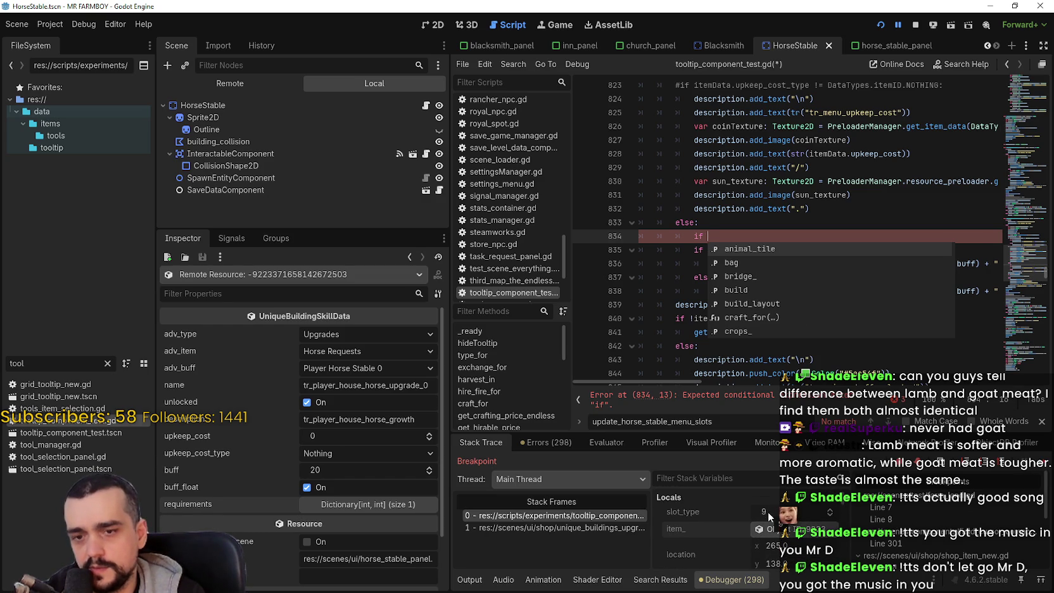
key("Escape")
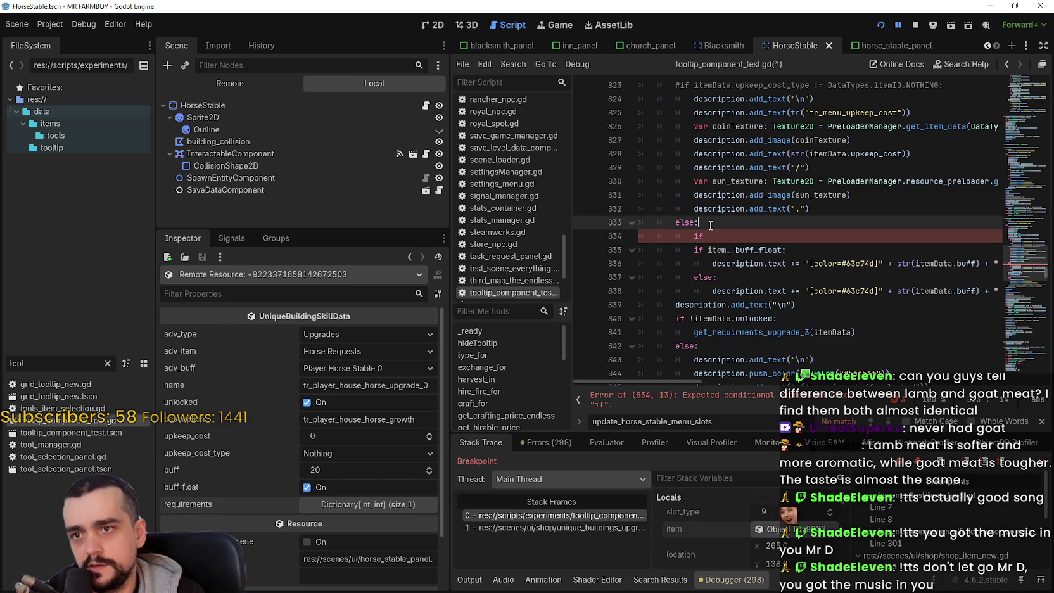
double_click(688, 238)
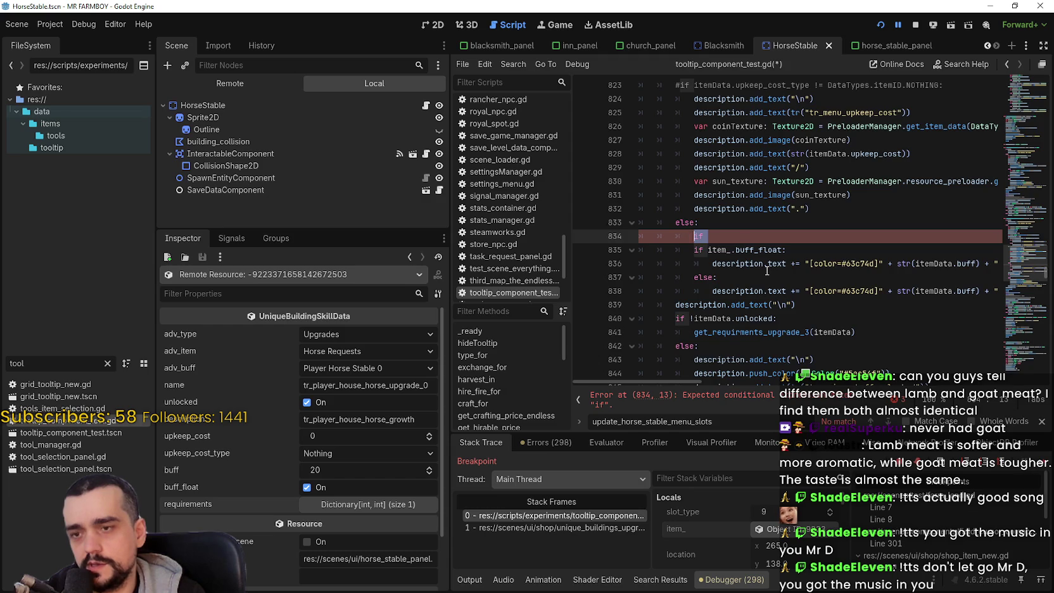
scroll(779, 359, "up", 2)
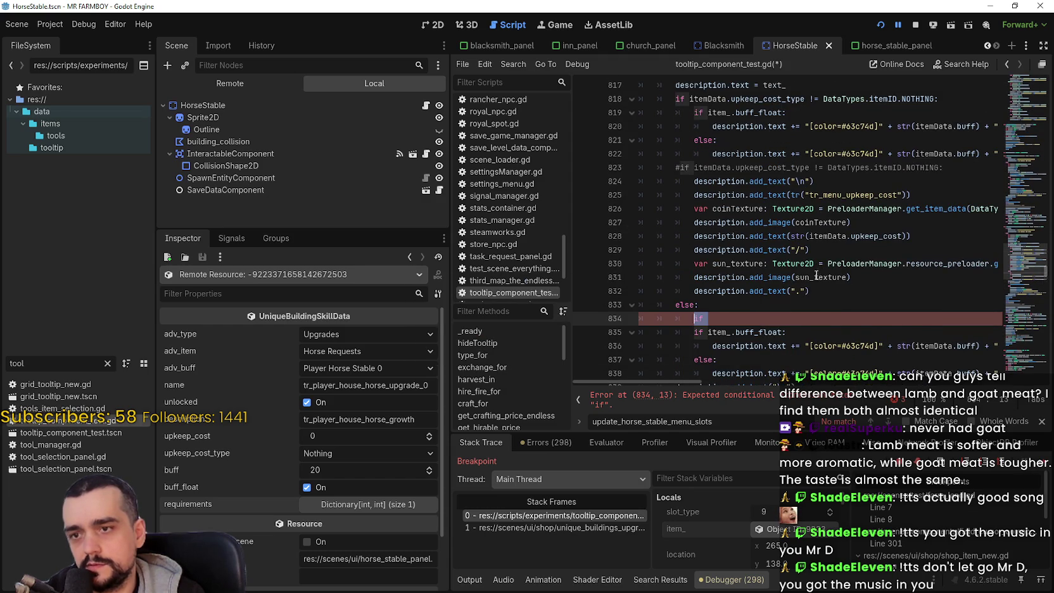
scroll(849, 304, "up", 2)
scroll(824, 289, "up", 2)
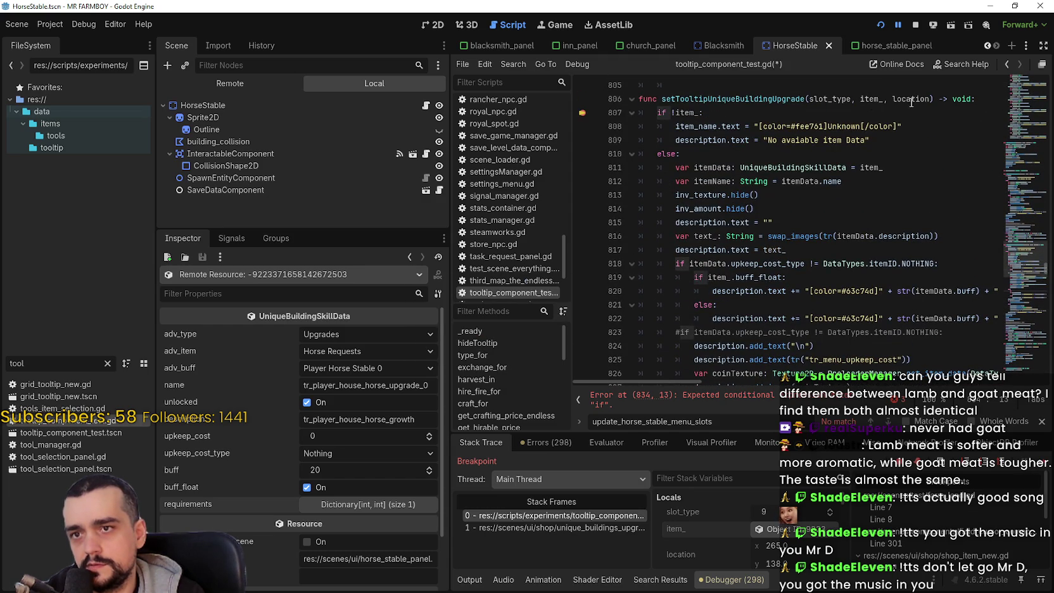
scroll(826, 216, "down", 6)
- Write 'if slot_type == DataTypes.slot_types.Activate:' on line 834 and select lines 835–838
type("if slot_type")
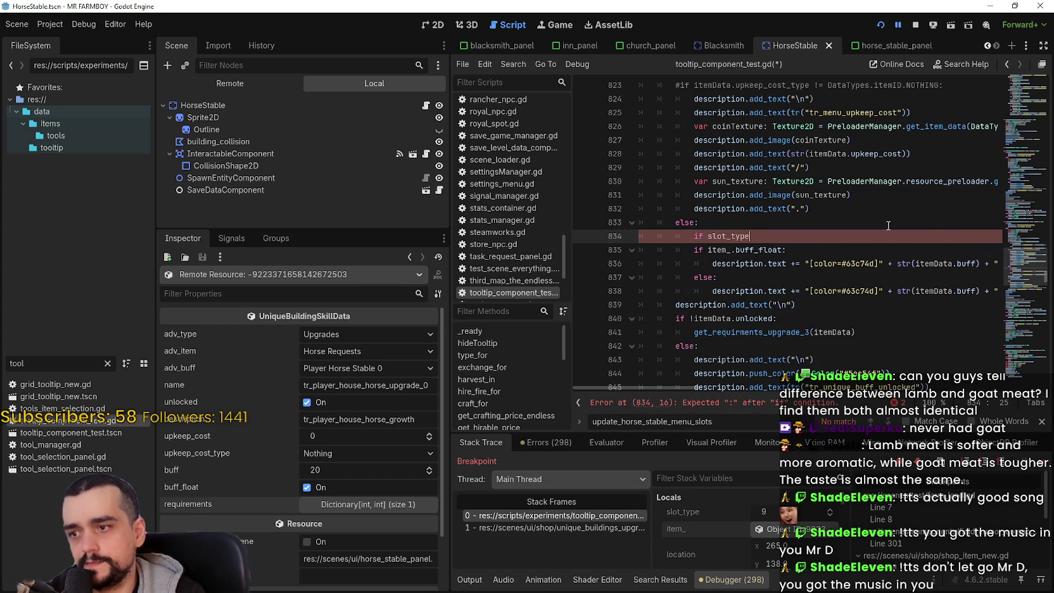
type("== Data")
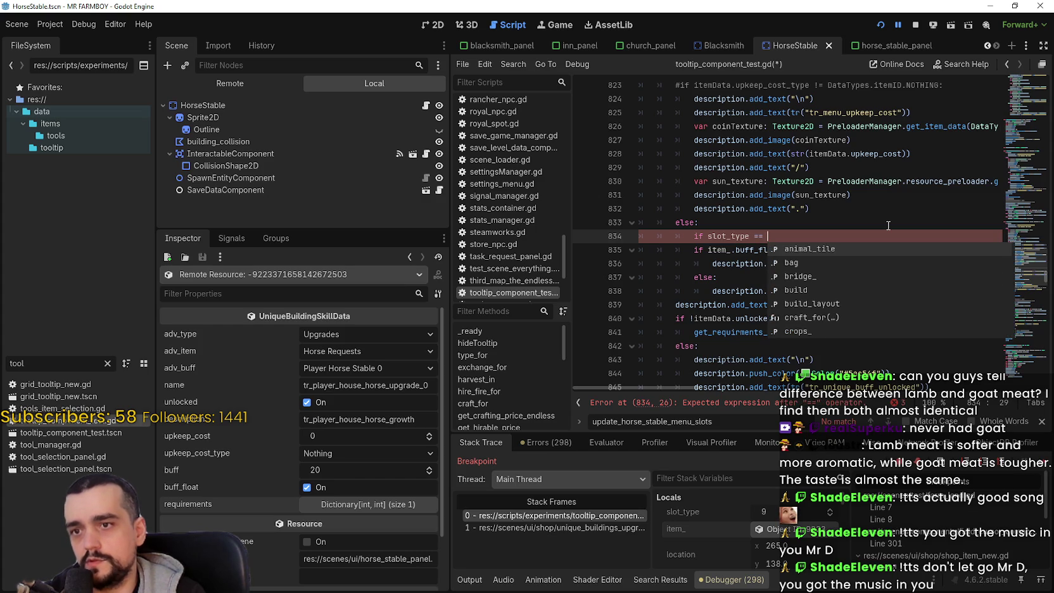
key("Return")
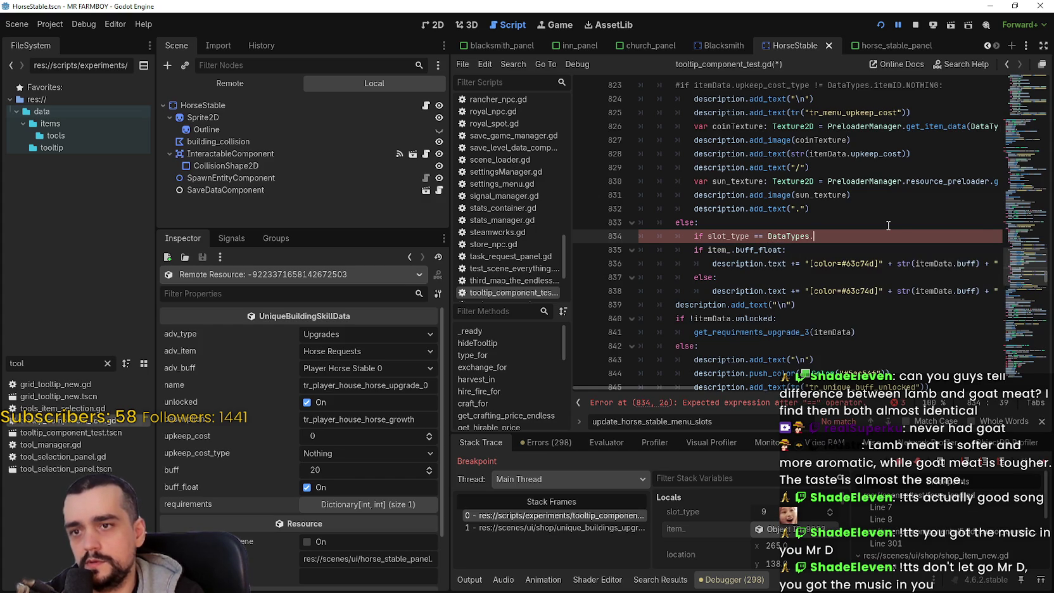
type(".slo")
key("Return")
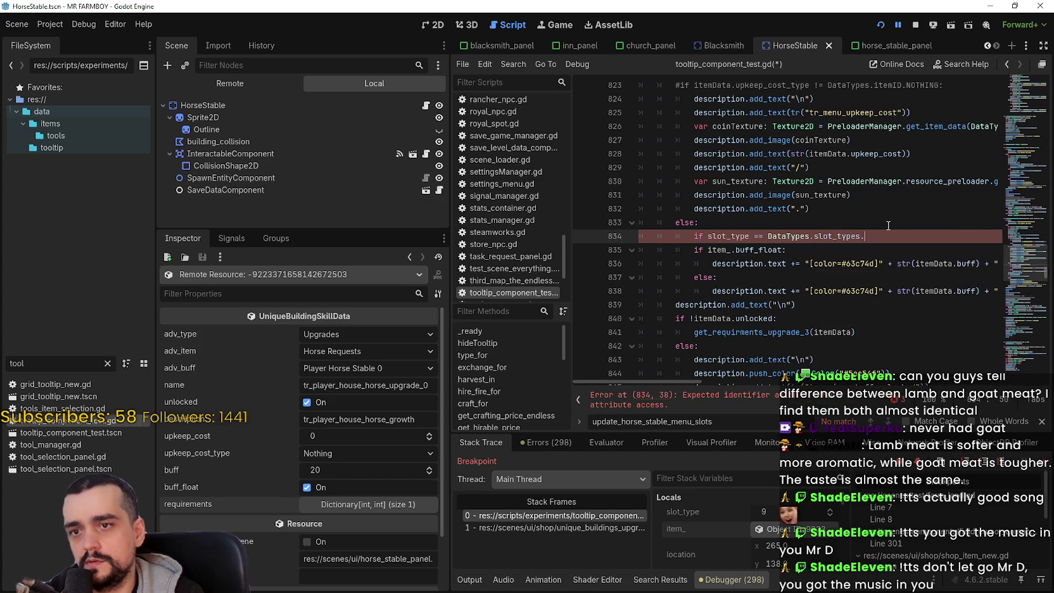
type(".")
key("Down")
key("Down")
key("Down")
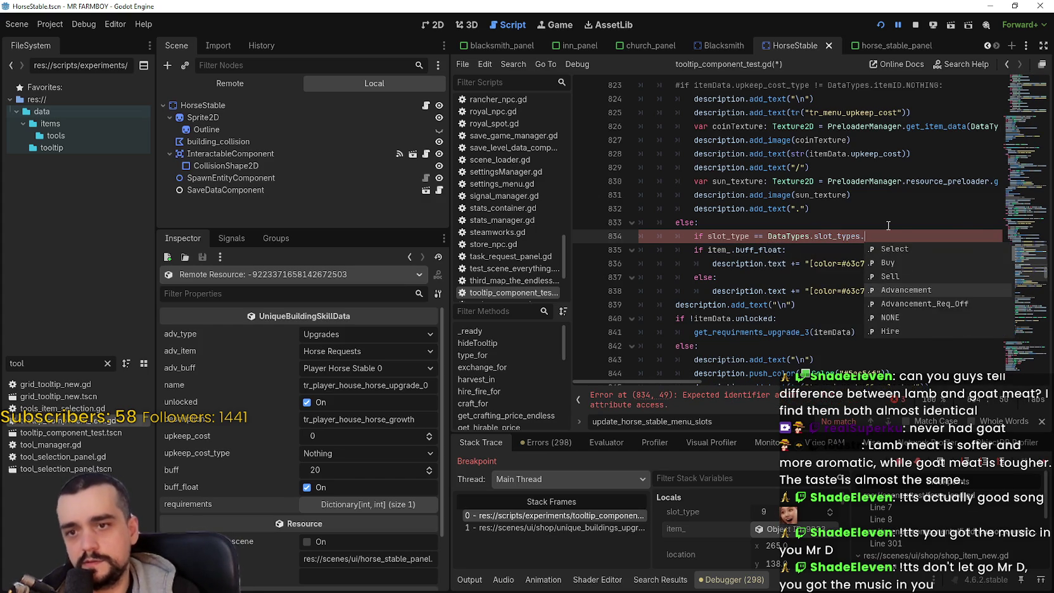
key("Down")
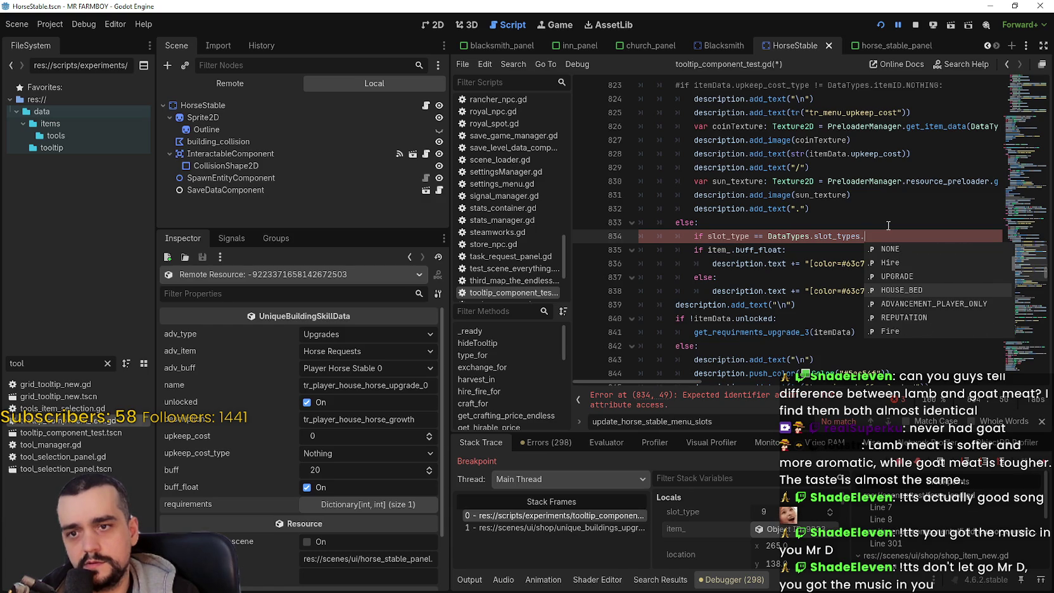
key("Down")
key("Down")
key("Down")
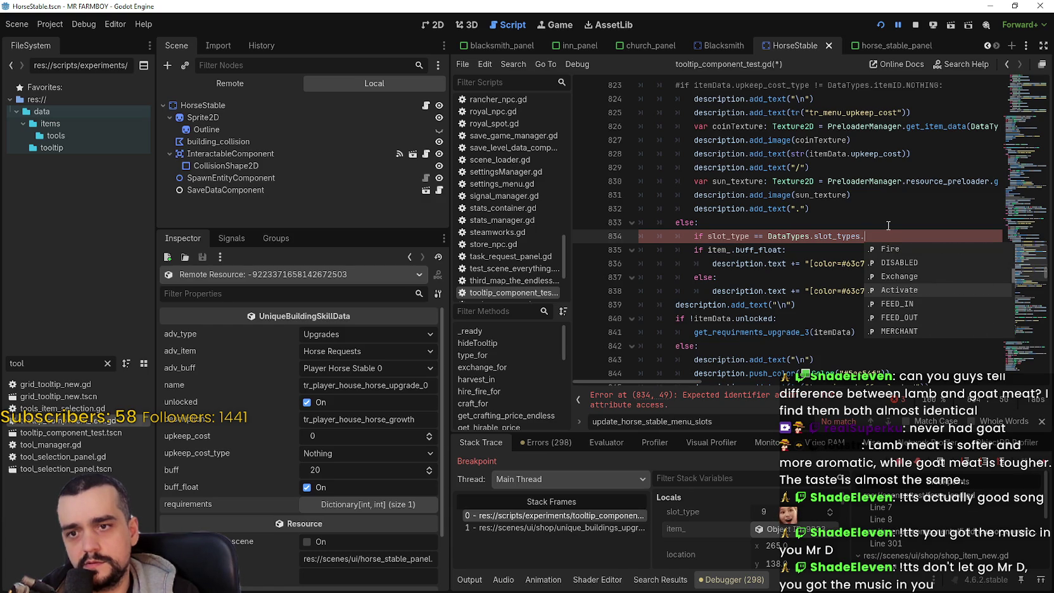
key("Down")
key("Down")
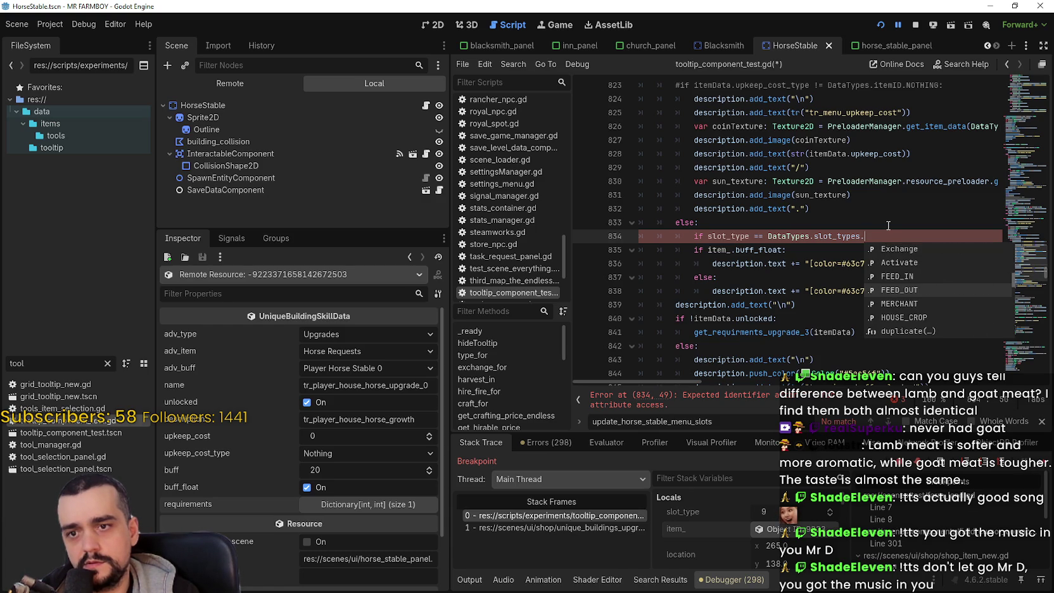
key("Up")
key("Up")
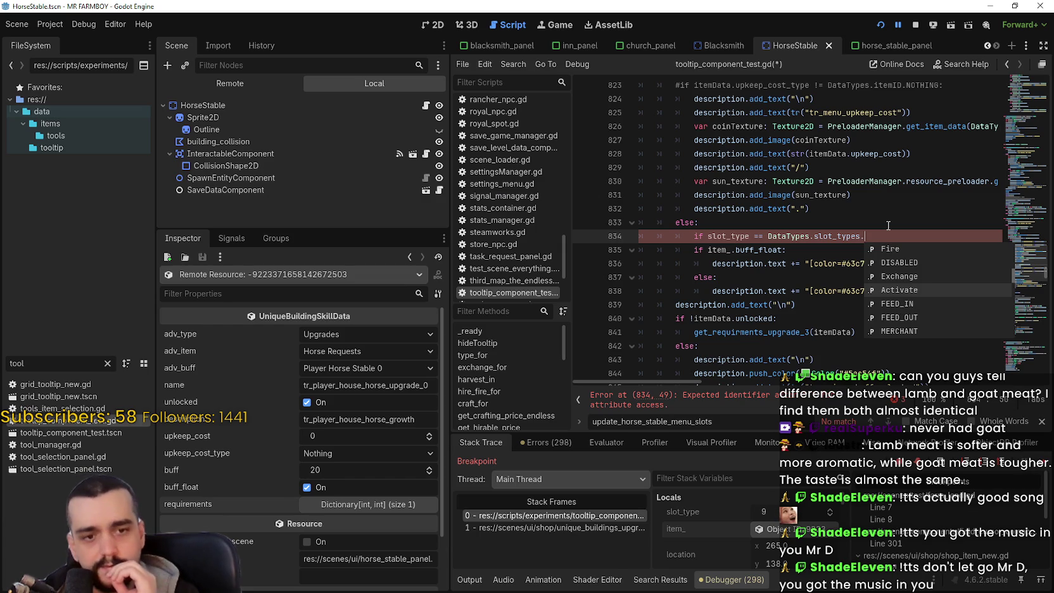
key("Return")
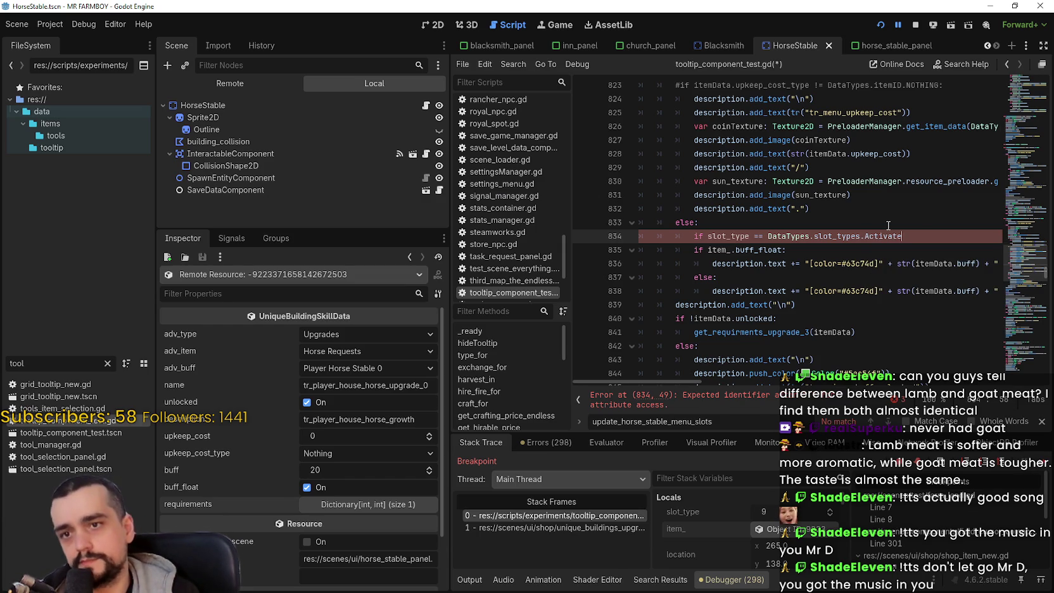
type("L")
key("BackSpace")
type(":")
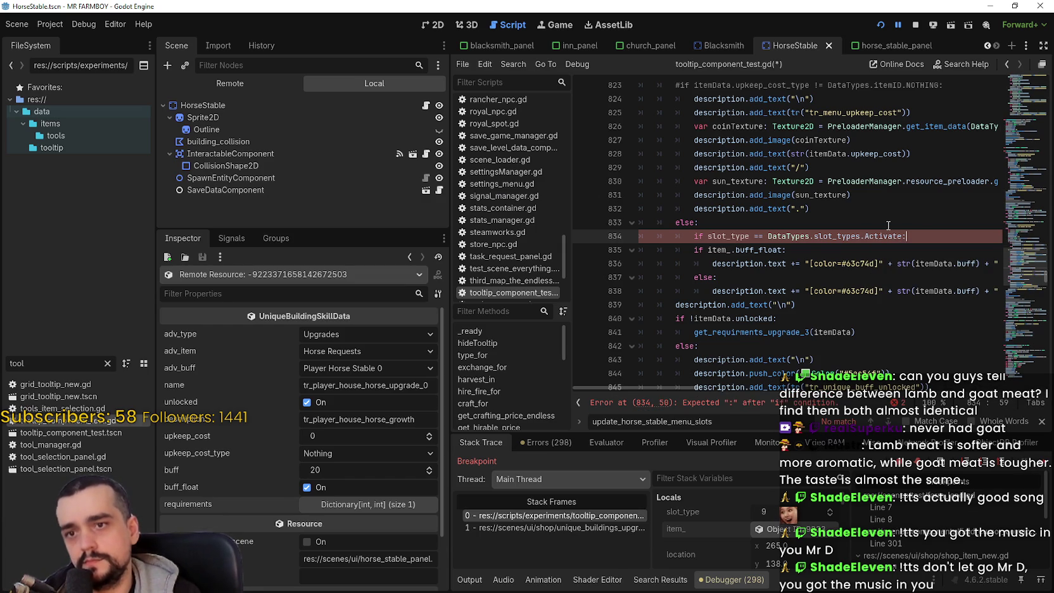
mouse_move(973, 291)
left_mouse_down()
mouse_move(991, 291)
mouse_move(647, 249)
mouse_move(613, 233)
mouse_move(616, 248)
left_mouse_up()
mouse_move(721, 150)
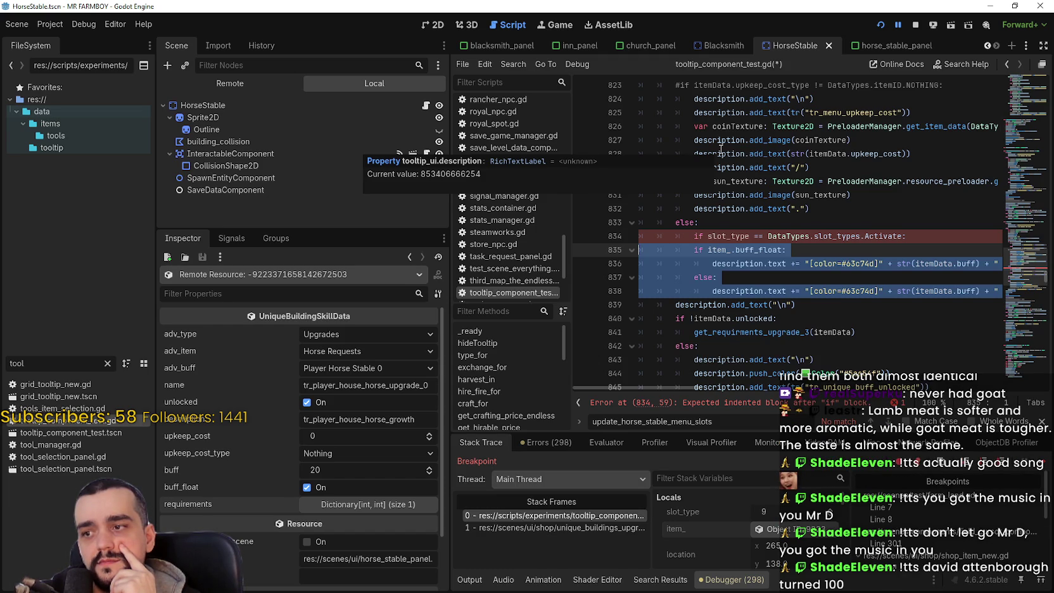
- Indent lines 835–838 one level deeper under the Activate check on line 834
key("Tab")
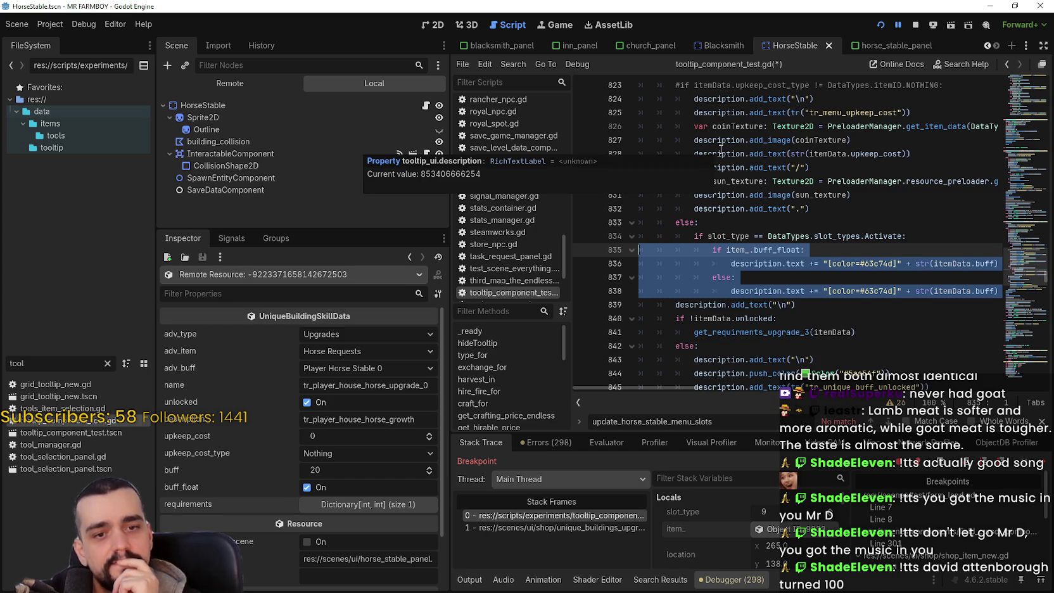
left_click(823, 235)
left_click_drag(907, 236, 690, 227)
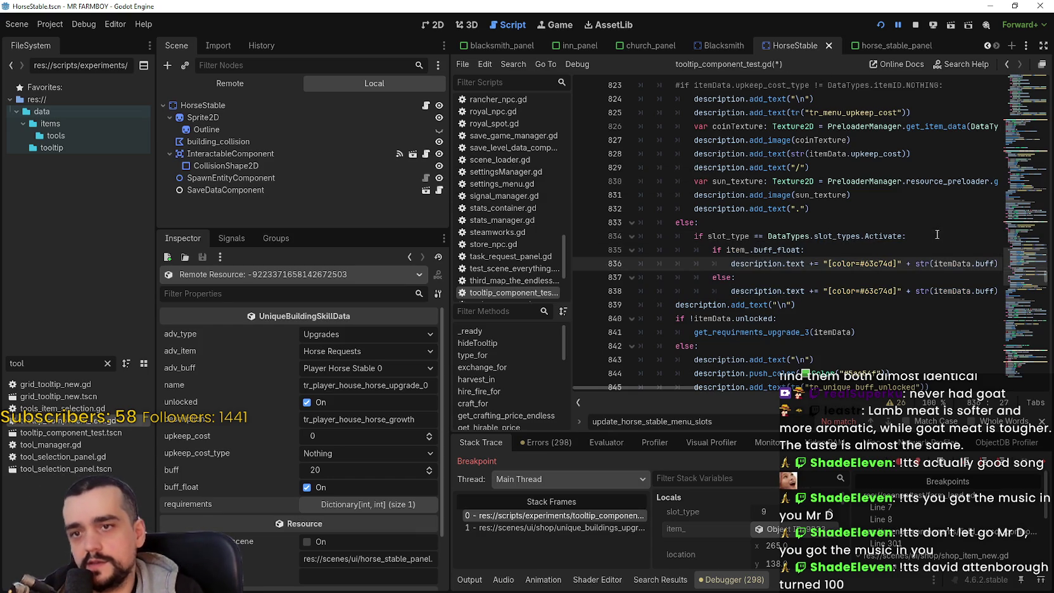
left_click(686, 233)
- Check the requirements Dictionary, then delete the slot_type comparison from line 834
scroll(696, 215, "up", 5)
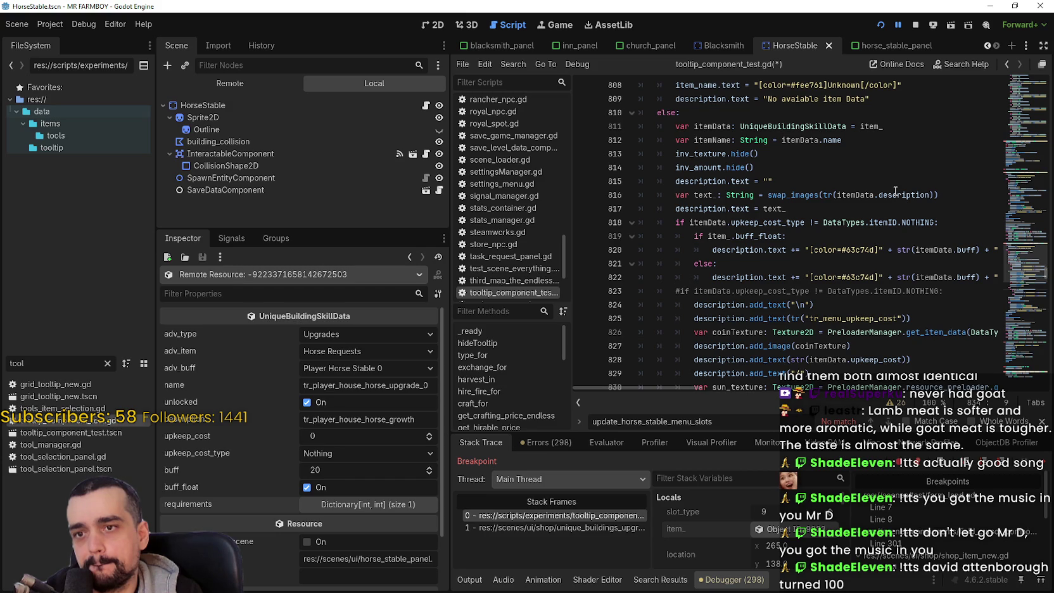
scroll(830, 159, "up", 1)
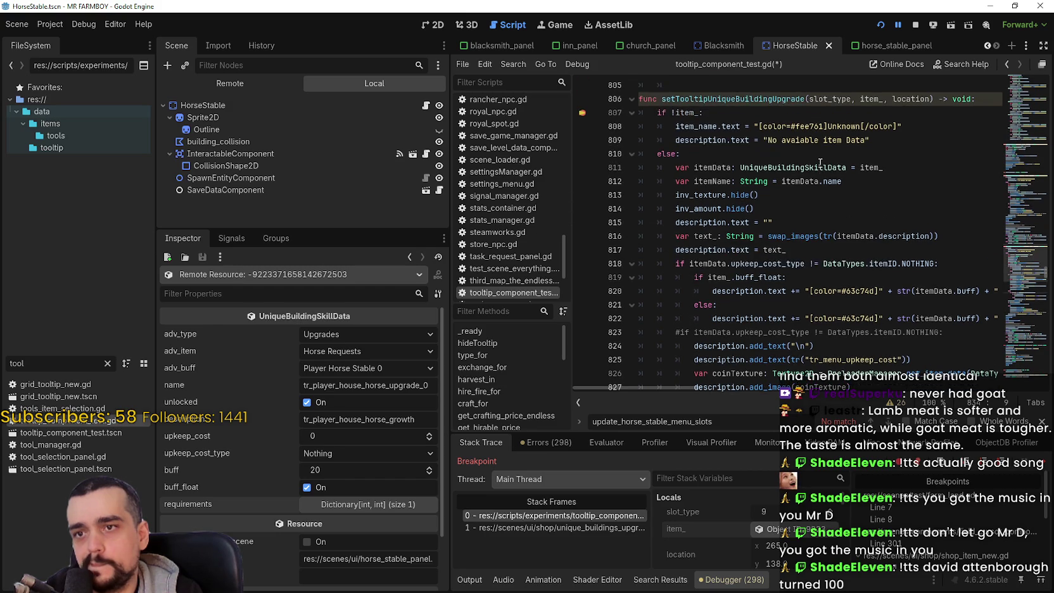
scroll(819, 171, "down", 5)
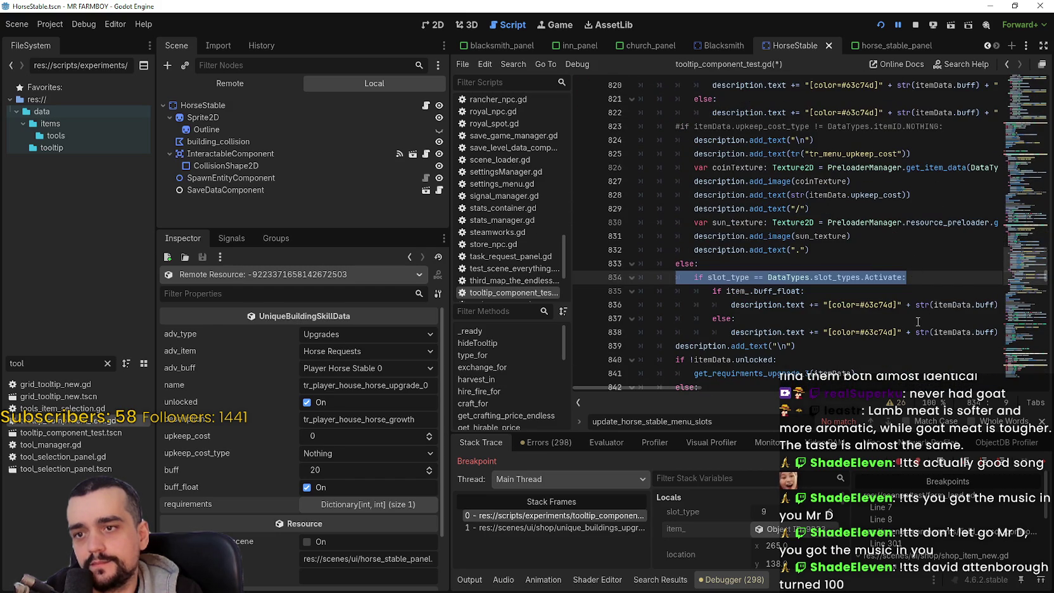
left_click(234, 504)
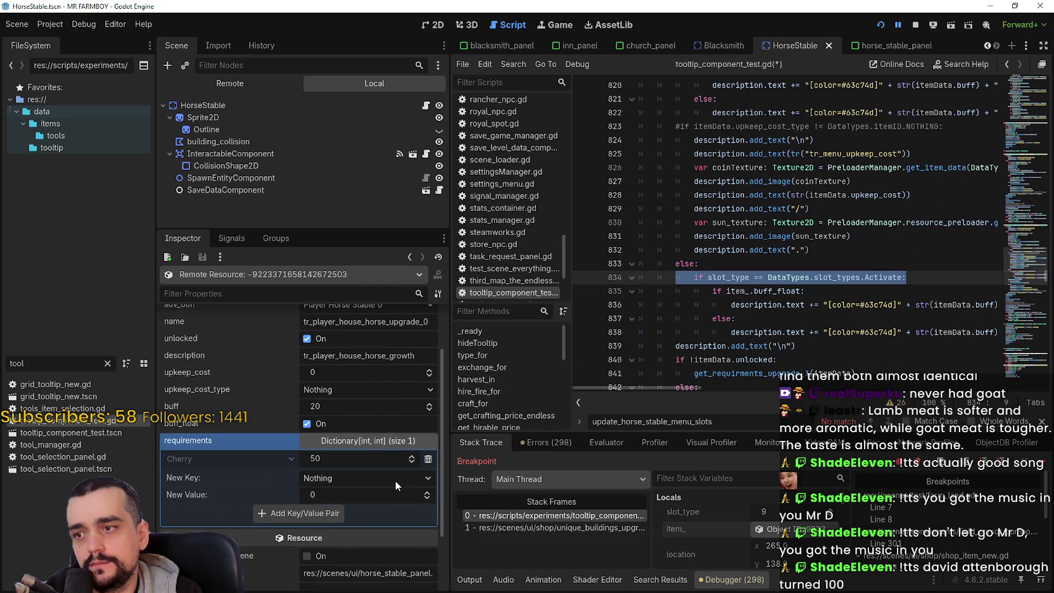
left_click(366, 442)
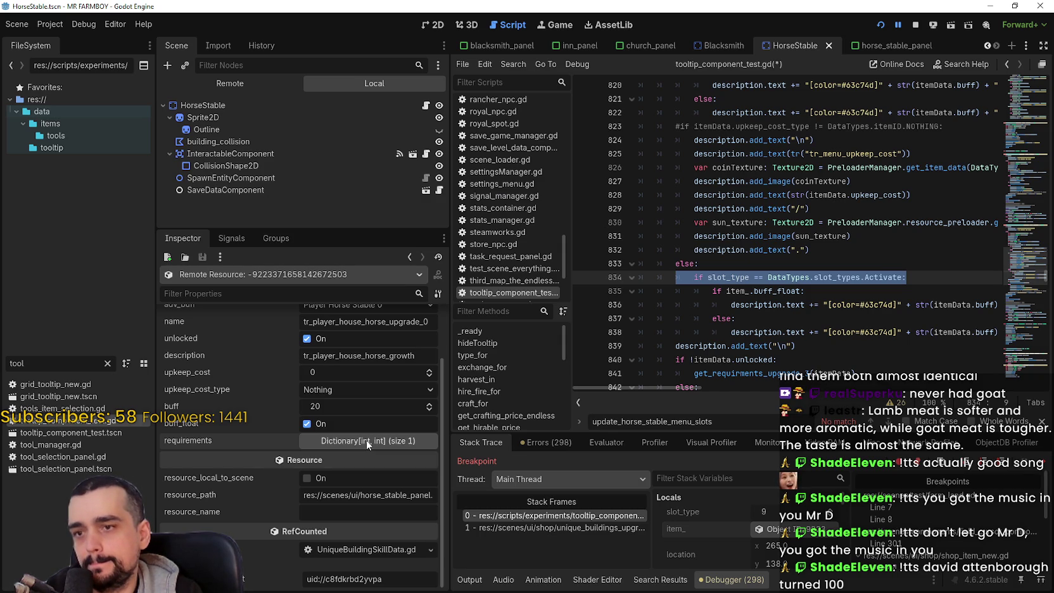
left_click(749, 277)
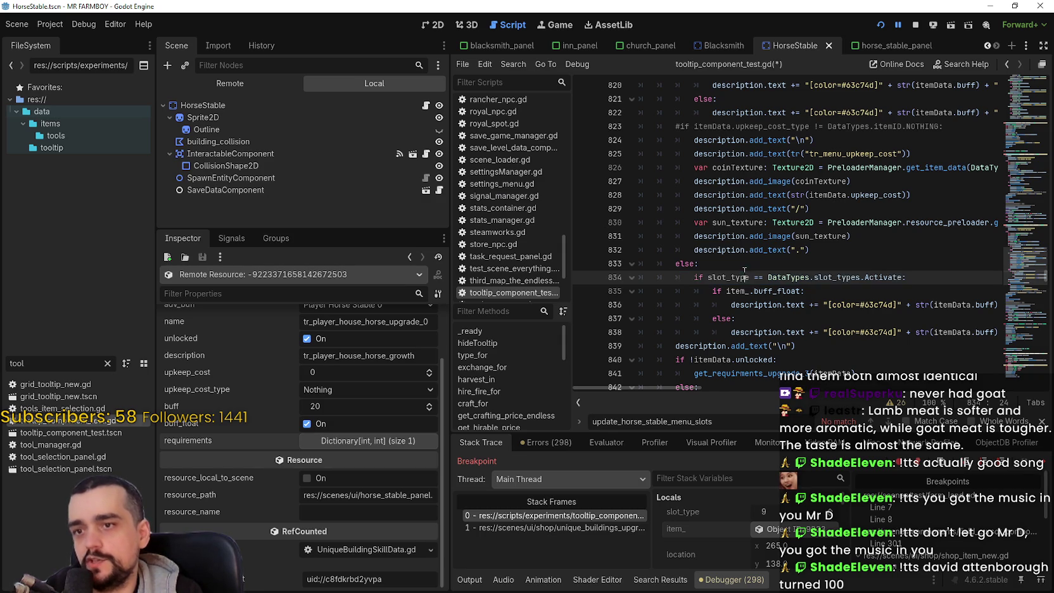
left_click_drag(902, 278, 702, 277)
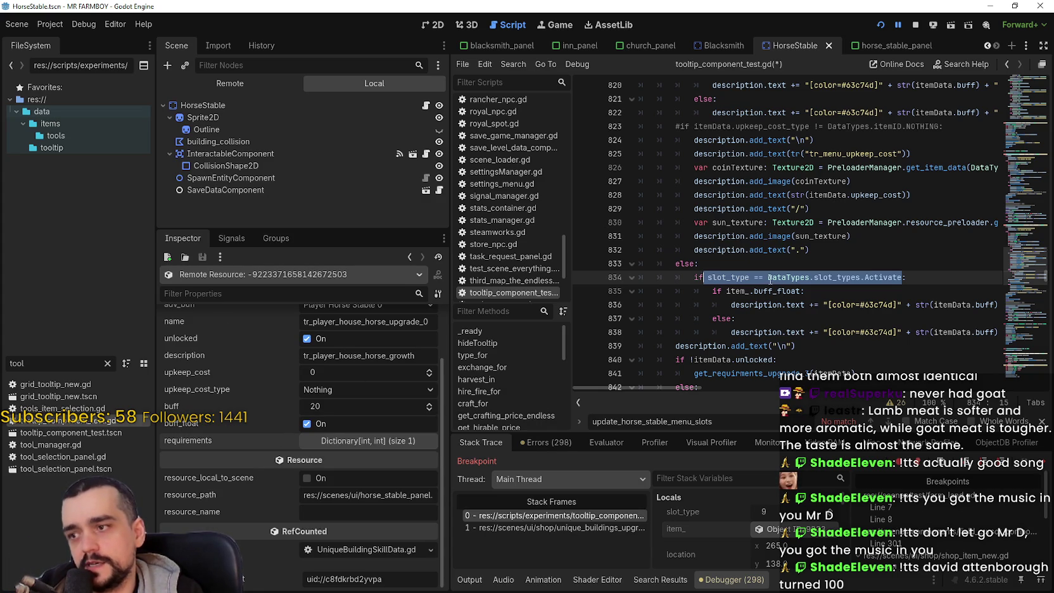
key("BackSpace")
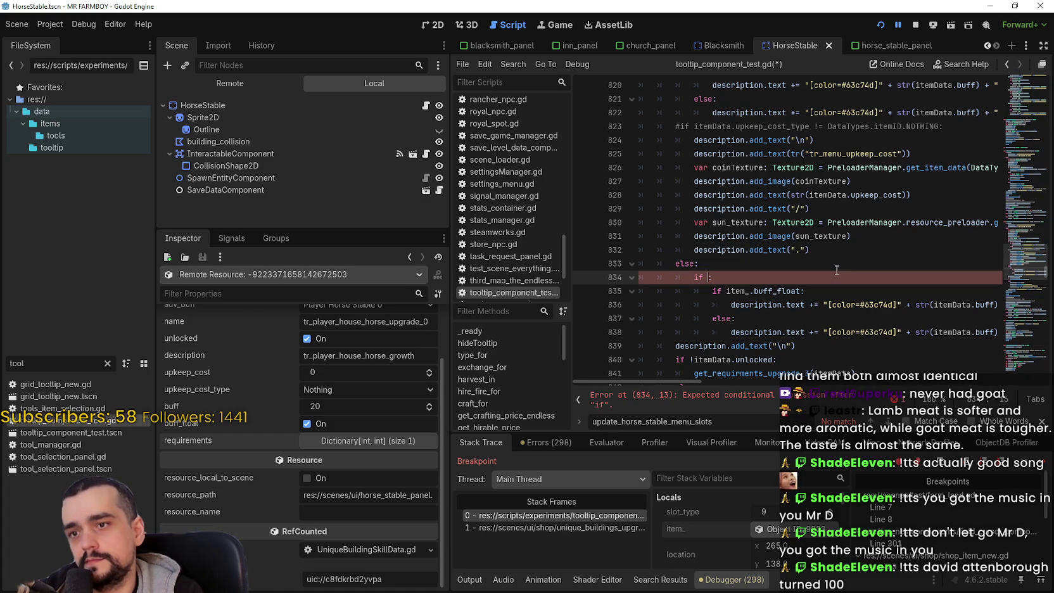
- Change line 834 to 'if item_.has_buff_only:' and save tooltip_component_test.gd
type("has")
key("BackSpace")
key("BackSpace")
key("BackSpace")
type("item")
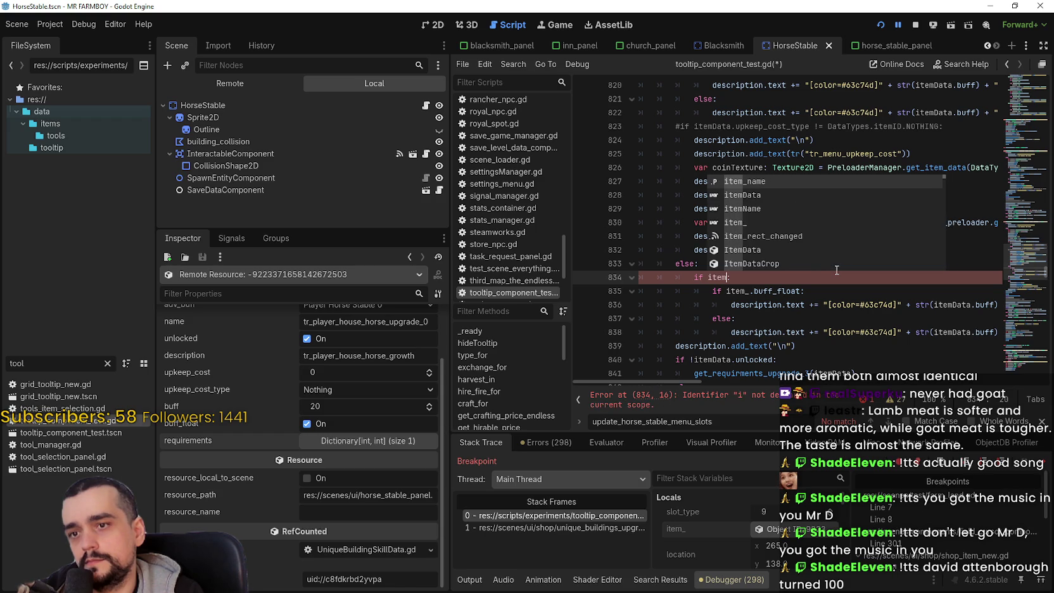
type("_:")
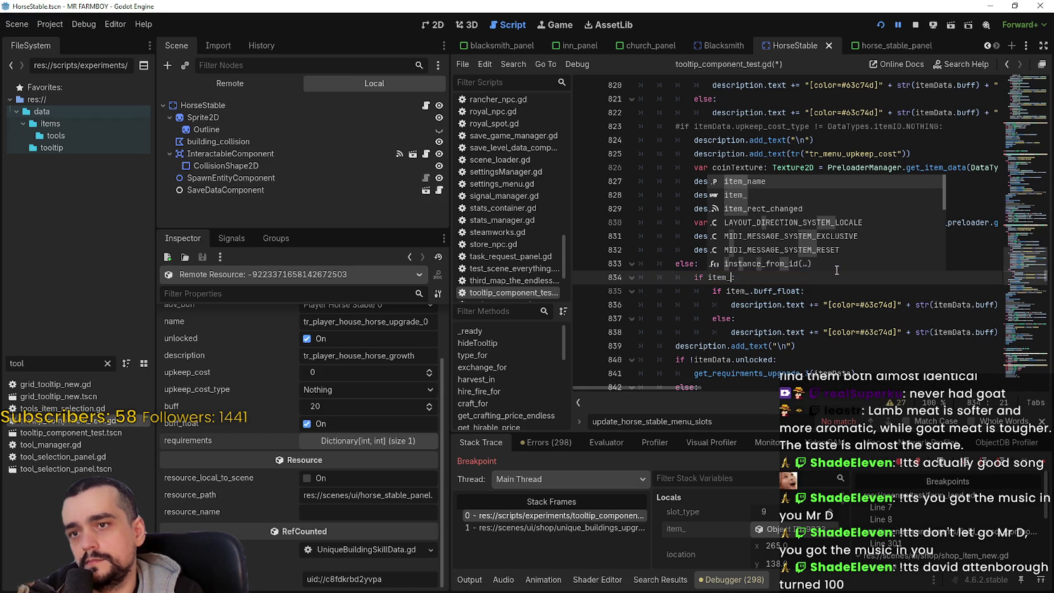
type(".has")
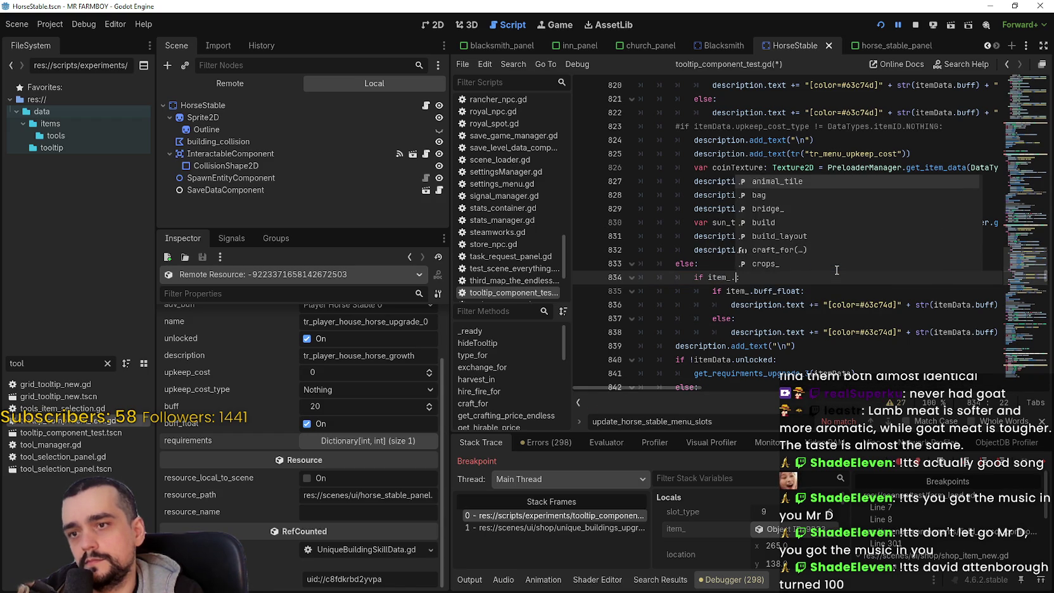
type("_buff")
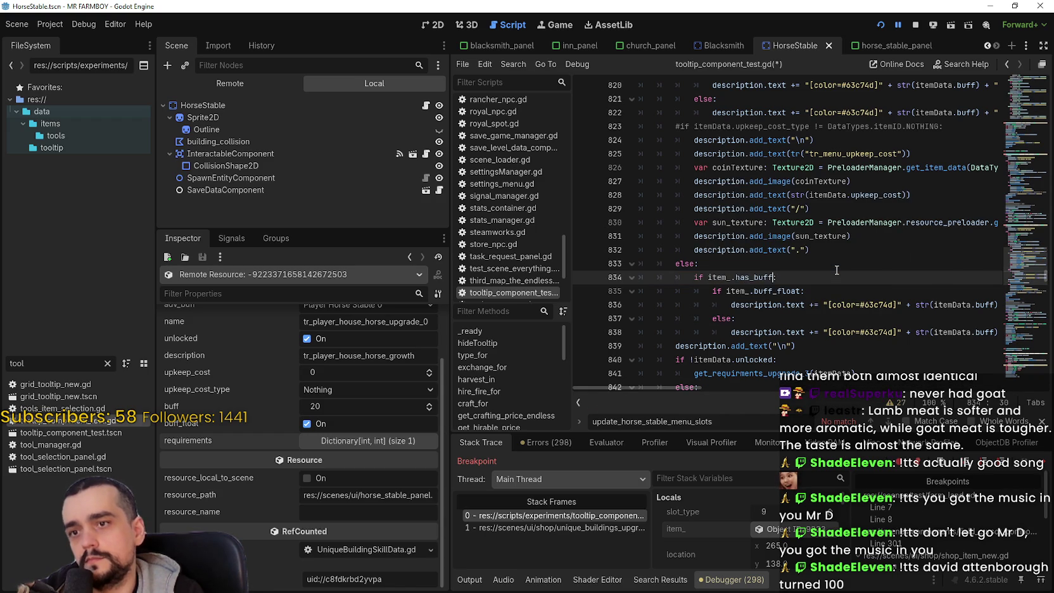
type("_only")
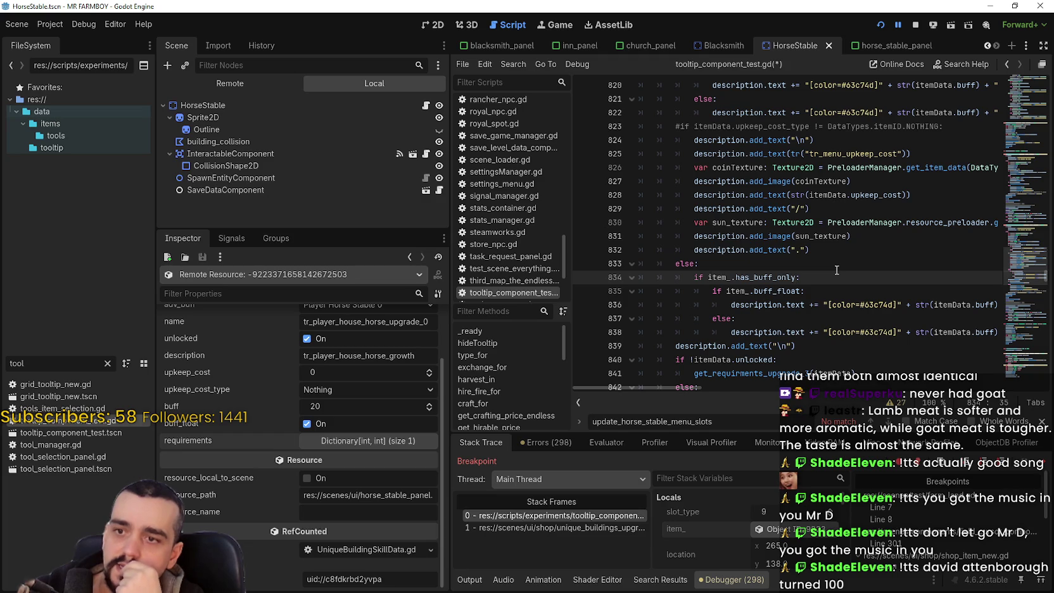
type(":")
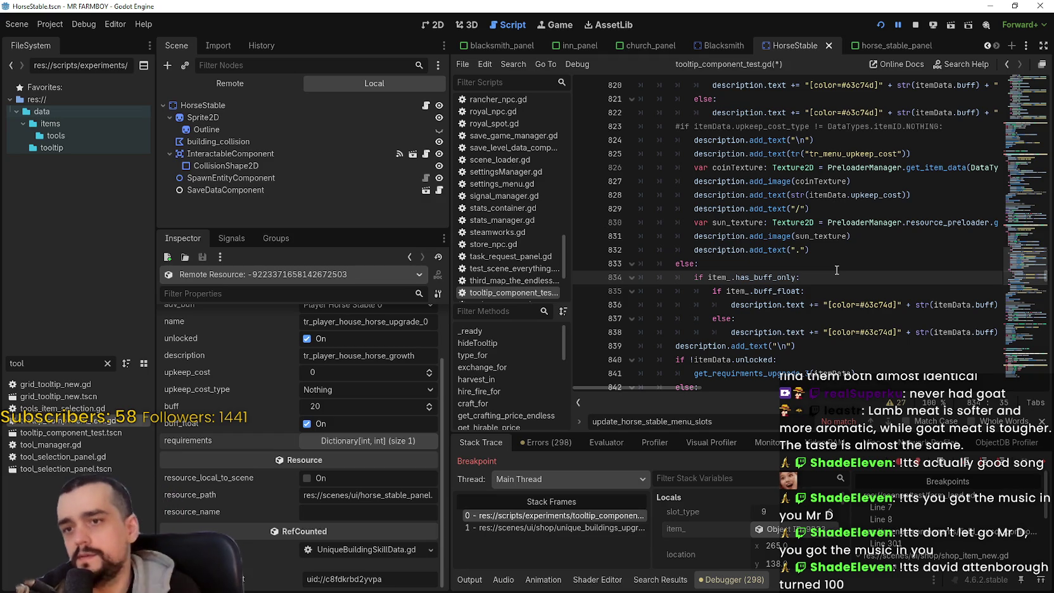
left_click(805, 334)
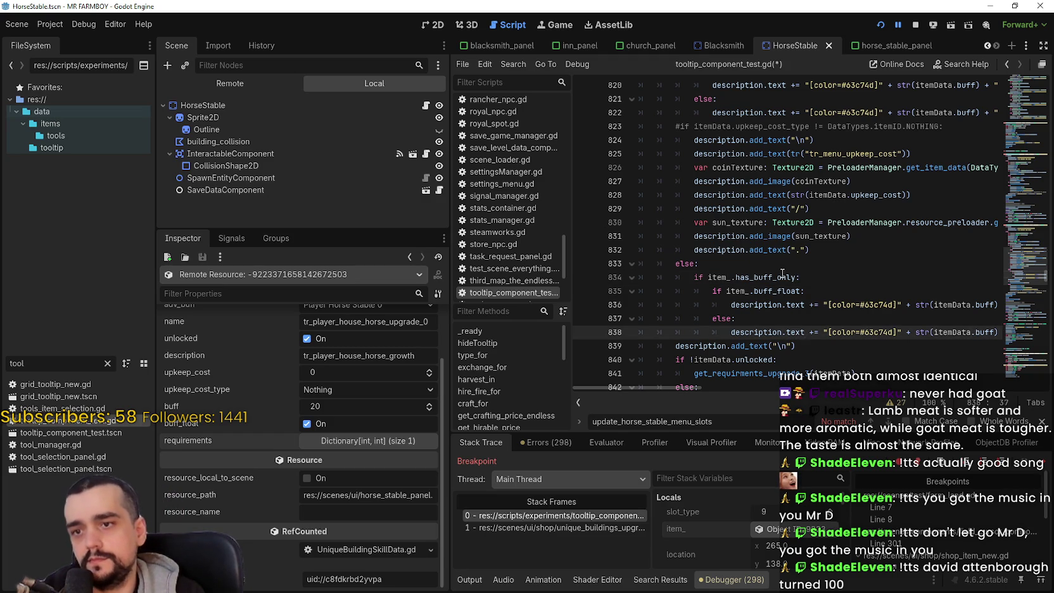
left_click(783, 277)
left_click(802, 318)
key("ctrl+s")
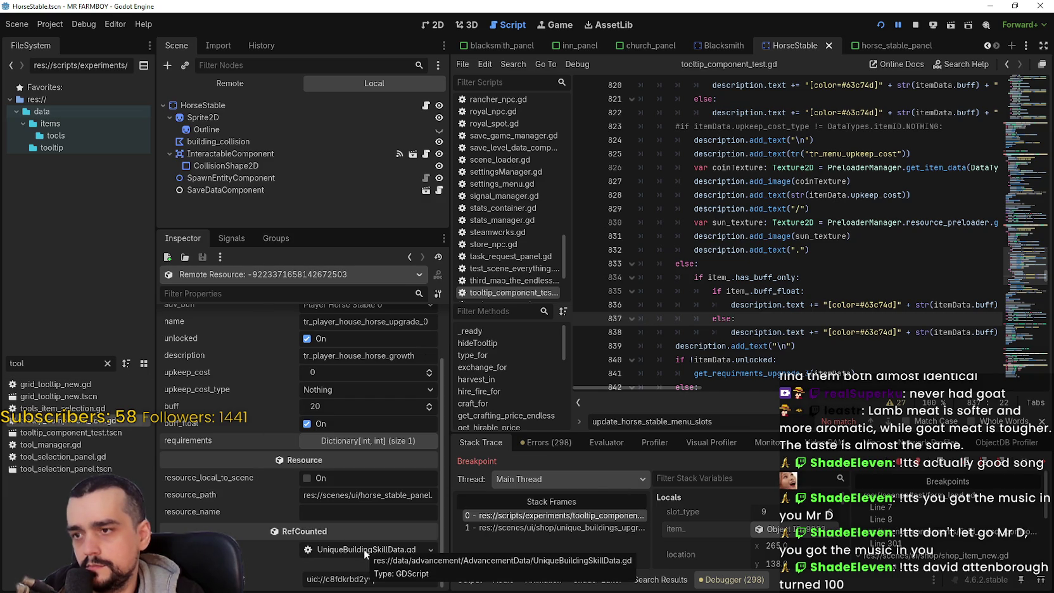
double_click(767, 278)
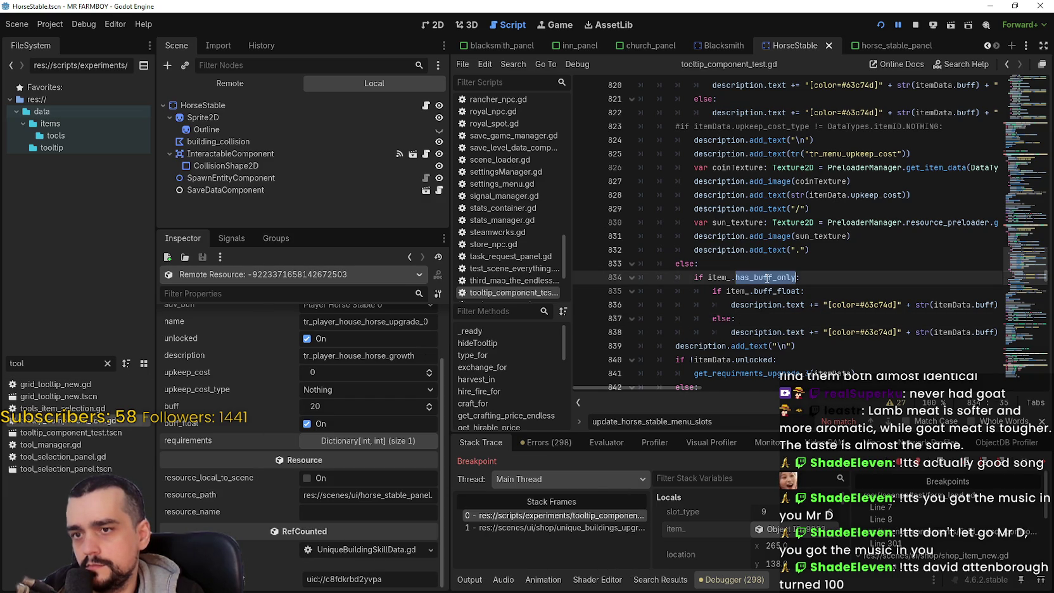
left_click(354, 551)
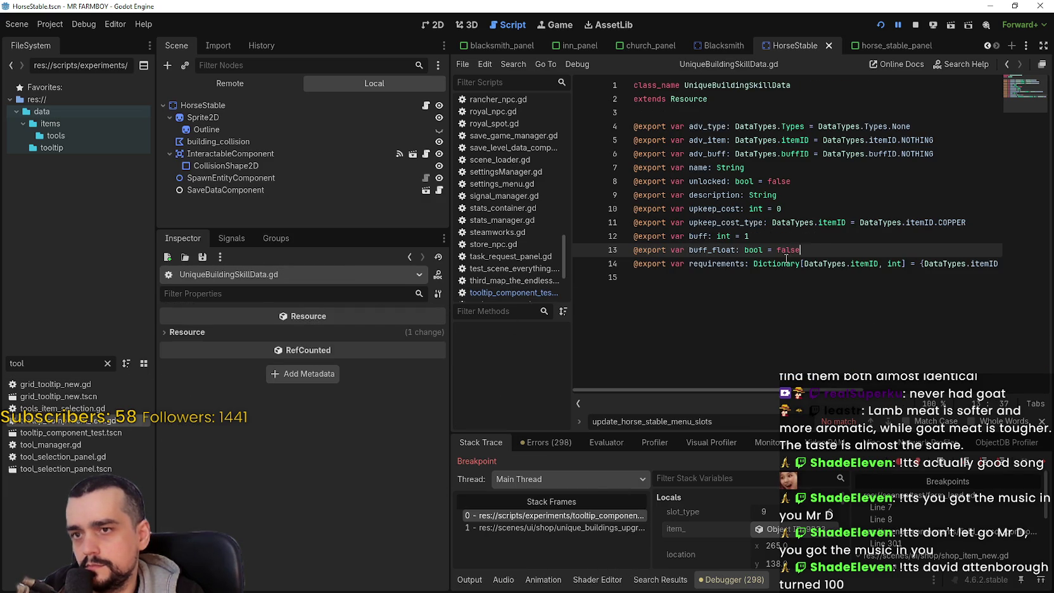
left_click(812, 235)
left_click(971, 221)
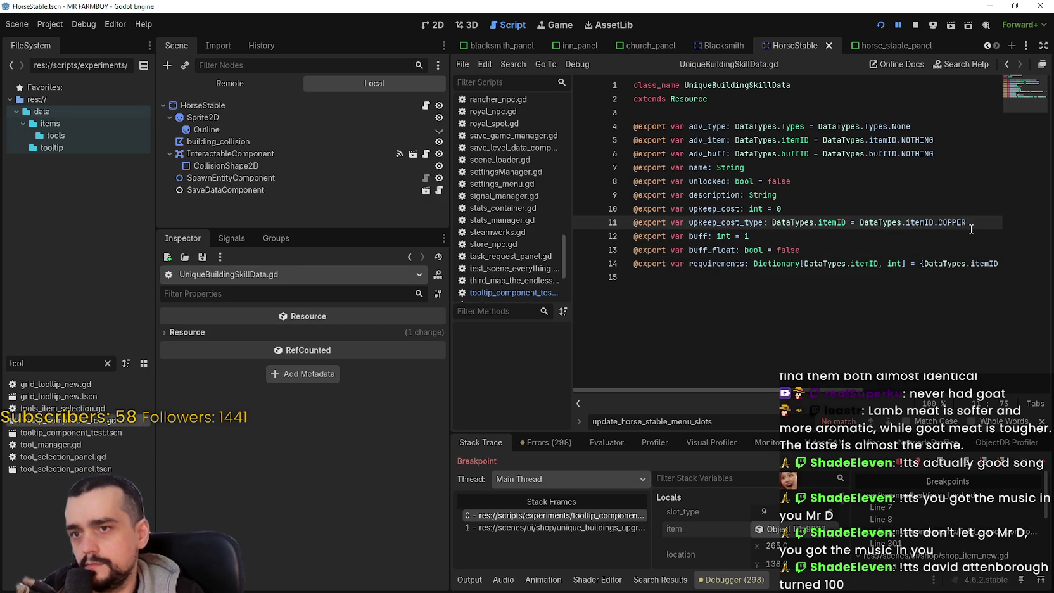
key("Return")
type("@export var has_buff_only: bool")
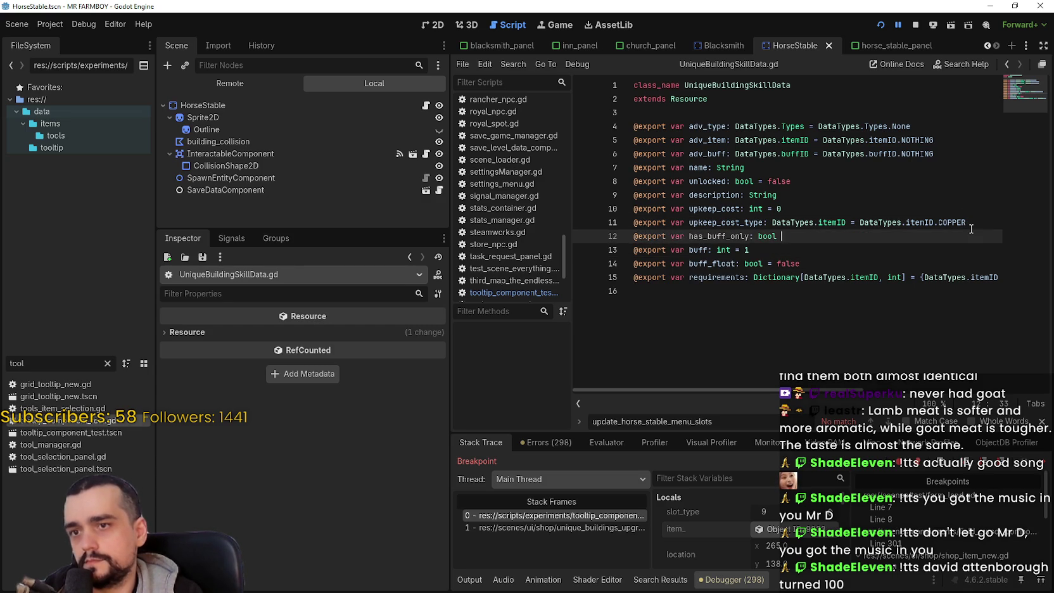
key("ctrl+s")
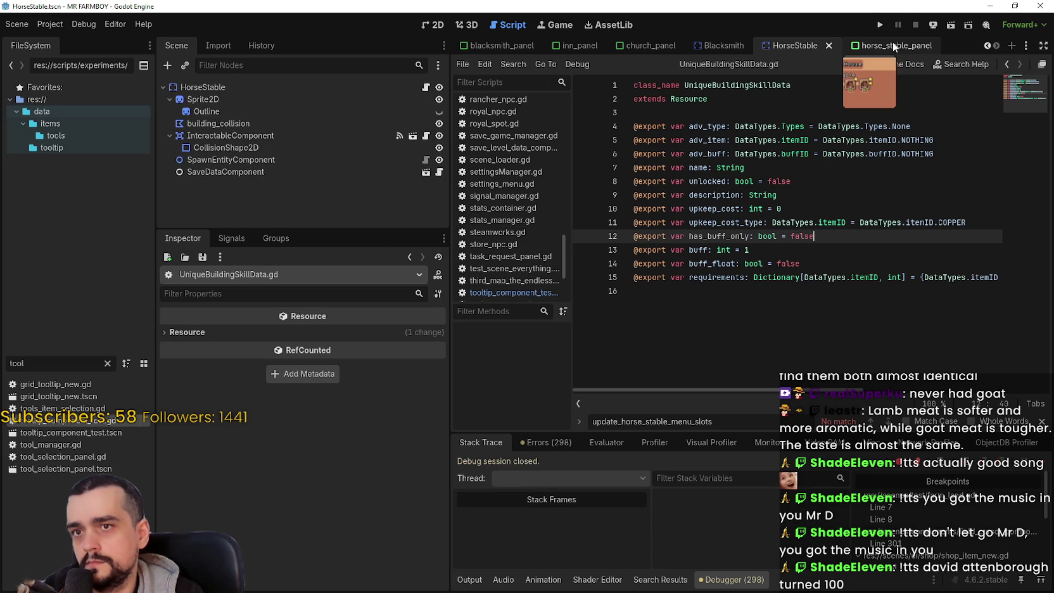
key("ctrl+Tab")
- Enable has_buff_only on HorseUpgrade, HorseUpgrade1 and HorseUpgrade2, save the scene, and run the game
scroll(280, 161, "down", 3)
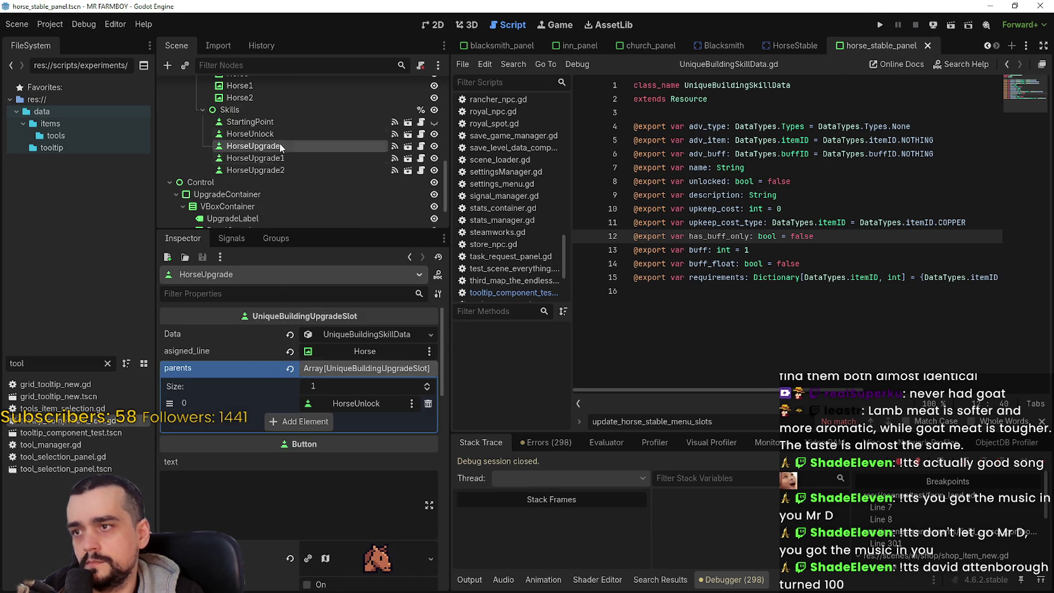
scroll(311, 496, "down", 3)
left_click(326, 453)
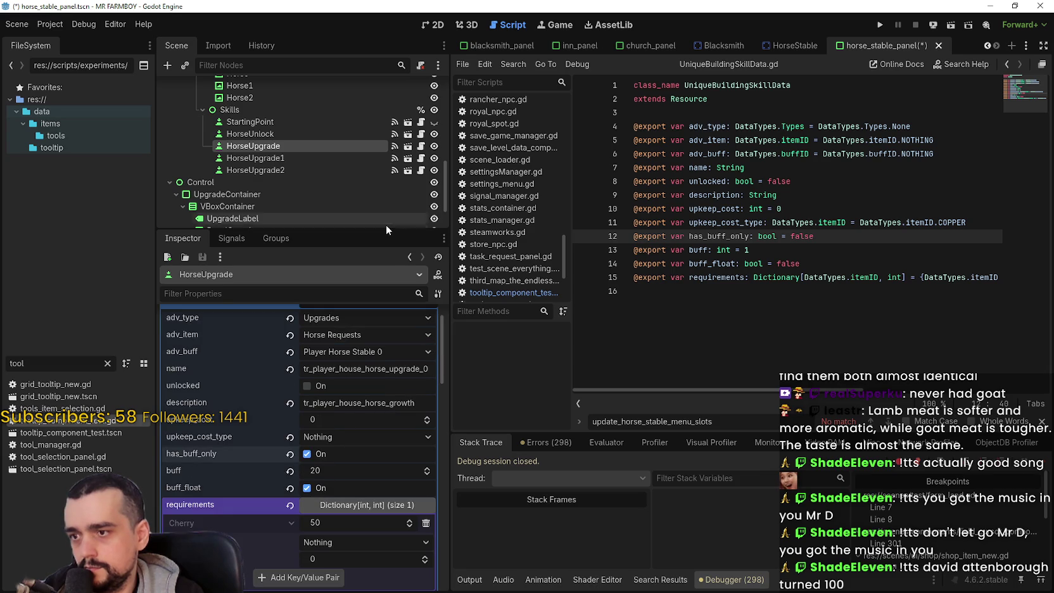
left_click(310, 157)
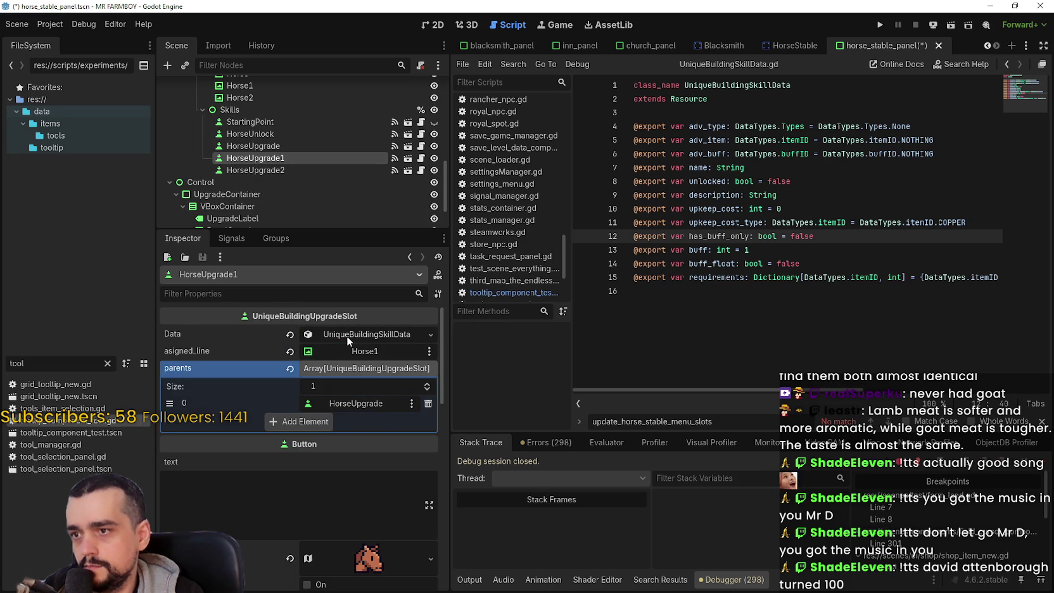
left_click(376, 339)
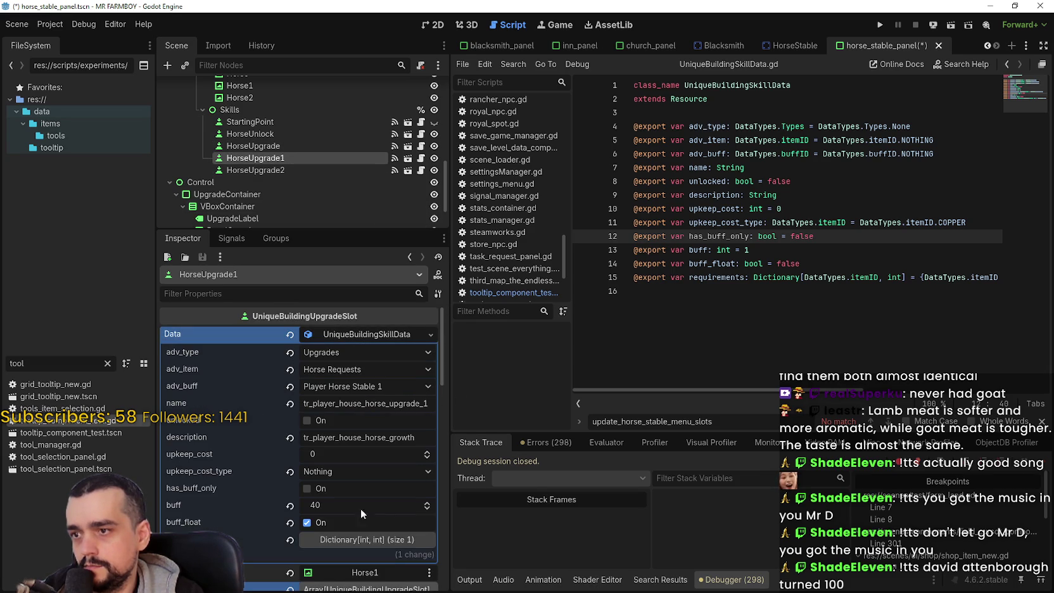
left_click(311, 171)
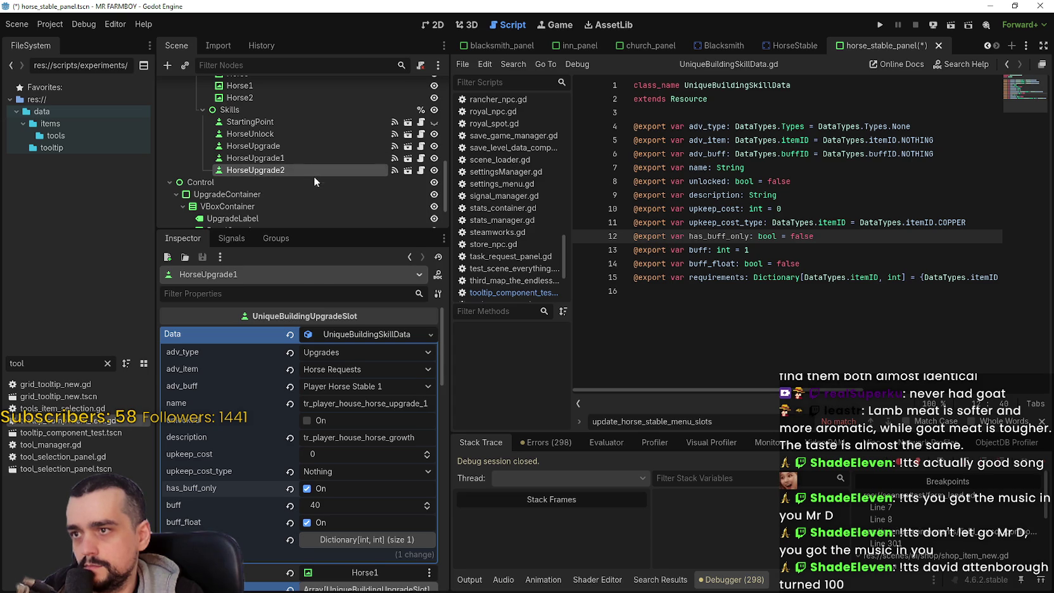
left_click(374, 340)
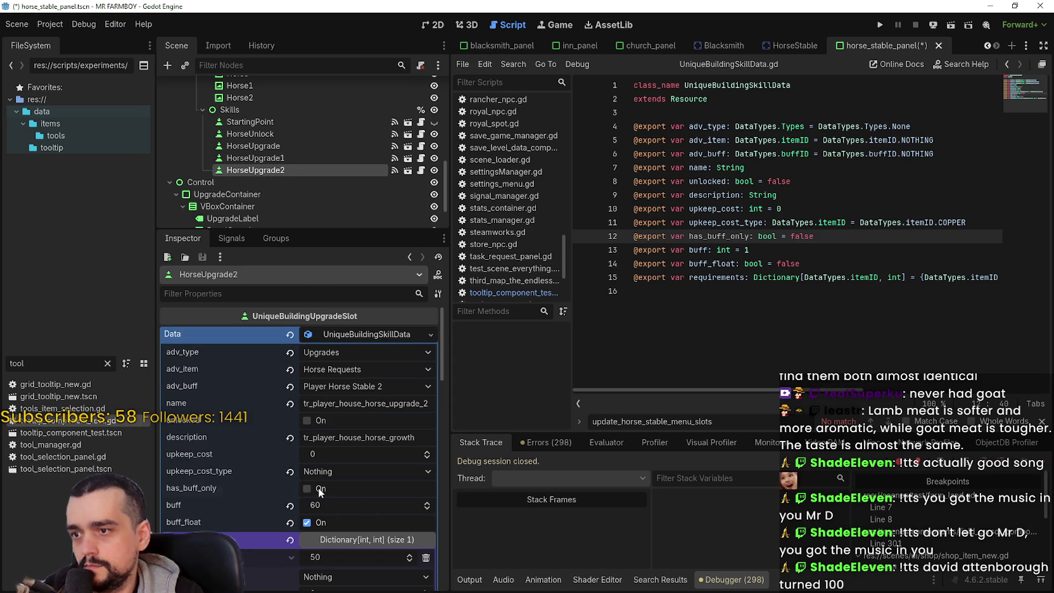
key("ctrl+s")
left_click(746, 306)
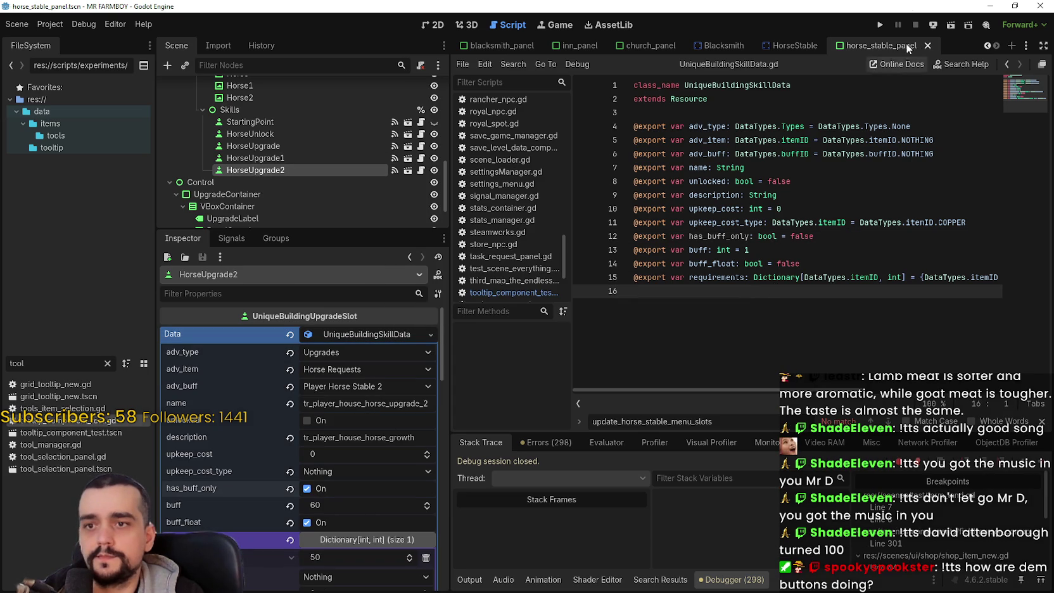
left_click(880, 26)
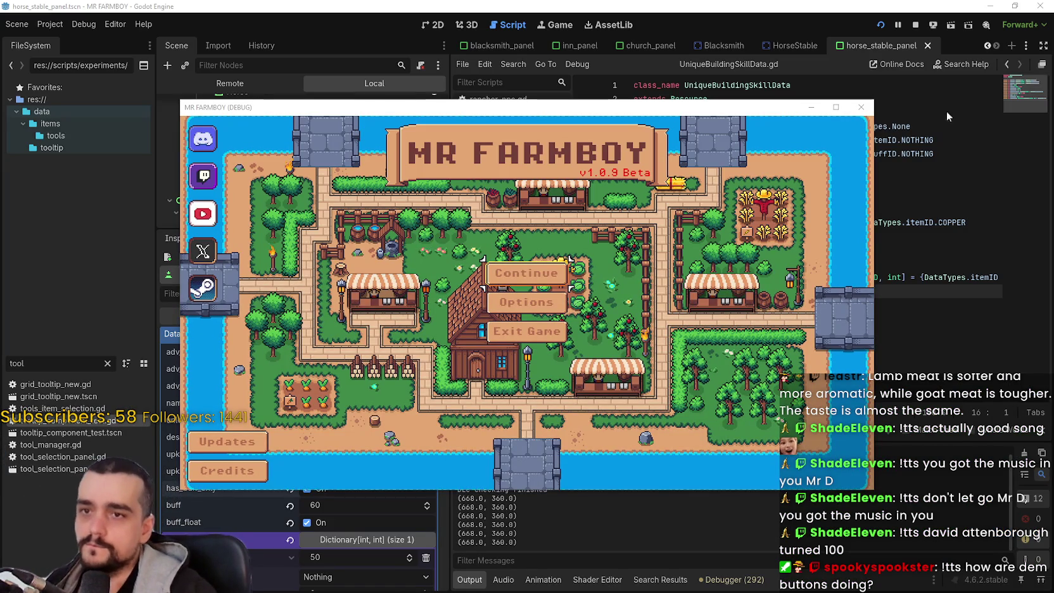
- Maximize the game, load Save 1 (Normal), and walk the farmer into the Player House
left_click(837, 106)
left_click(507, 252)
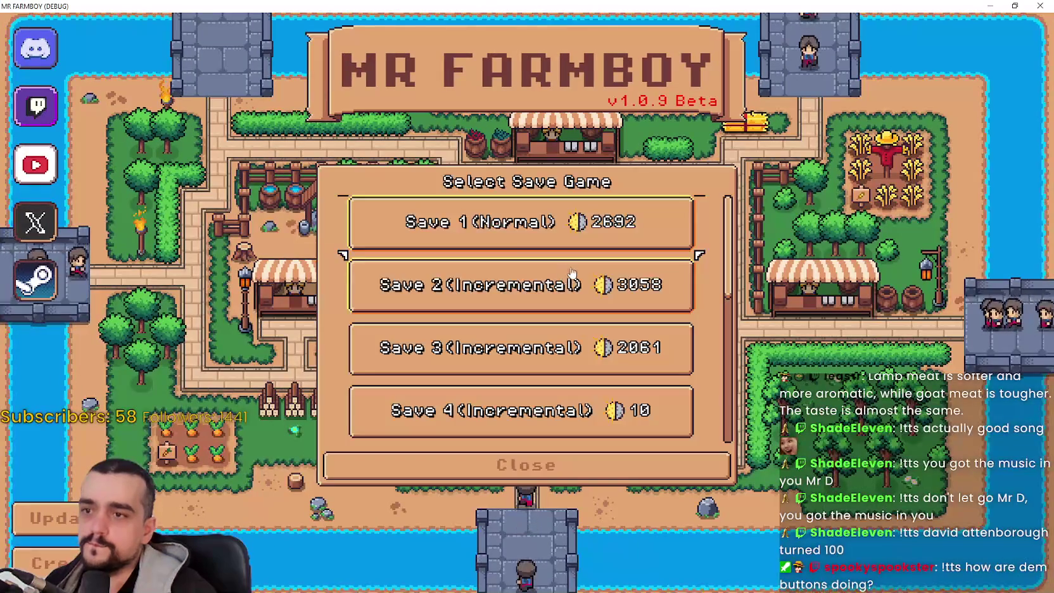
left_click(506, 239)
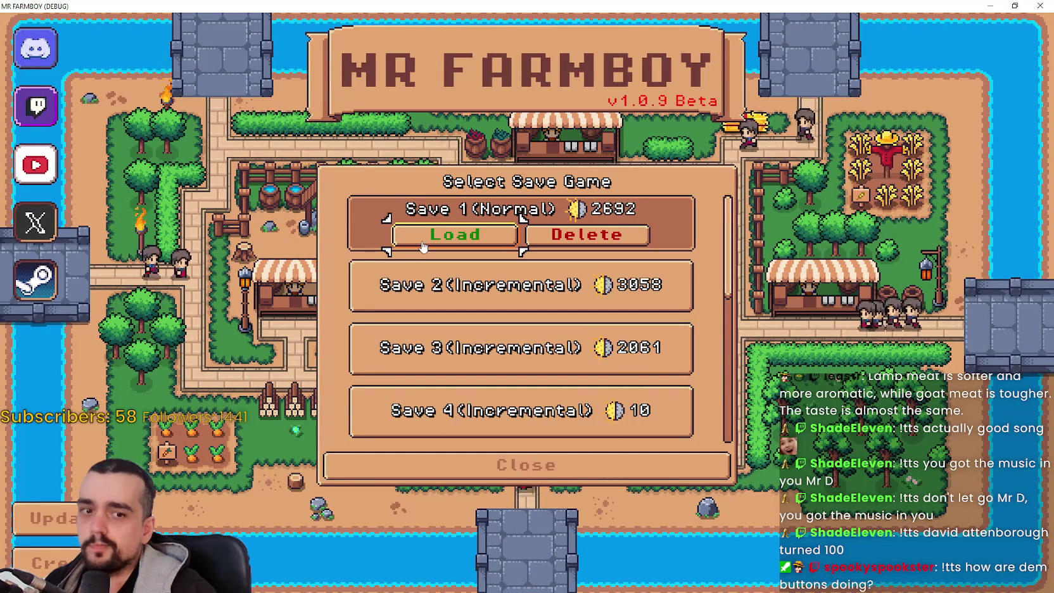
left_click(423, 247)
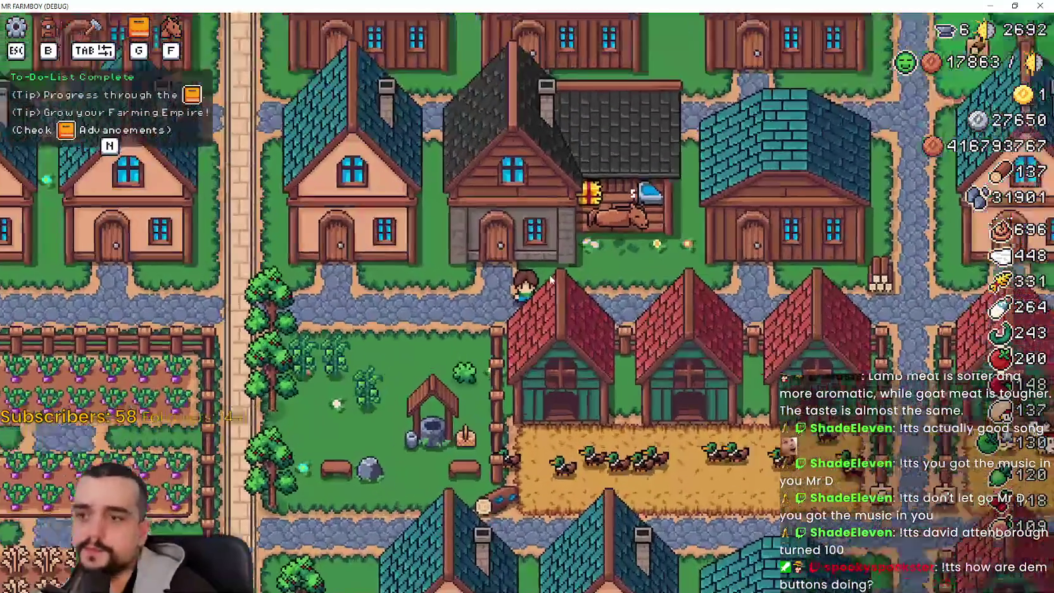
key("w")
left_click(392, 247)
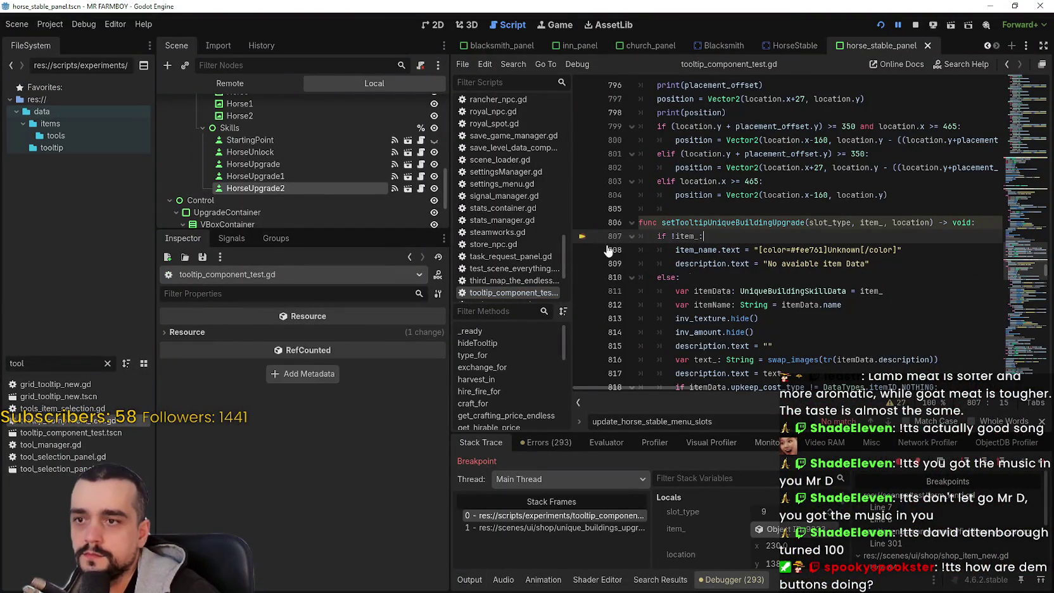
- Resume the game from the breakpoint and unlock the Horse Mount upgrade
key("F12")
mouse_move(391, 253)
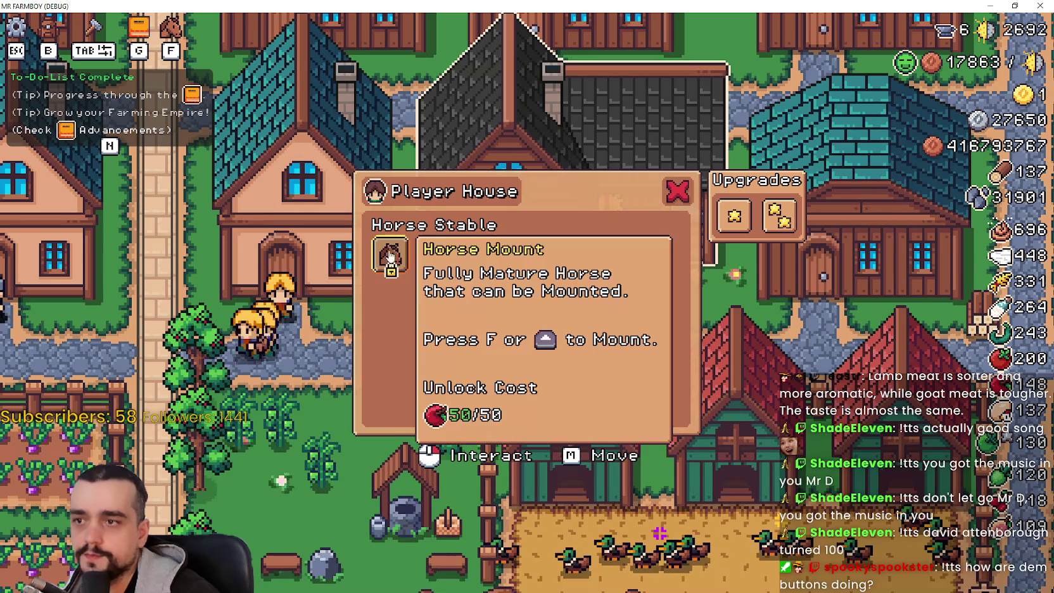
left_click(393, 262)
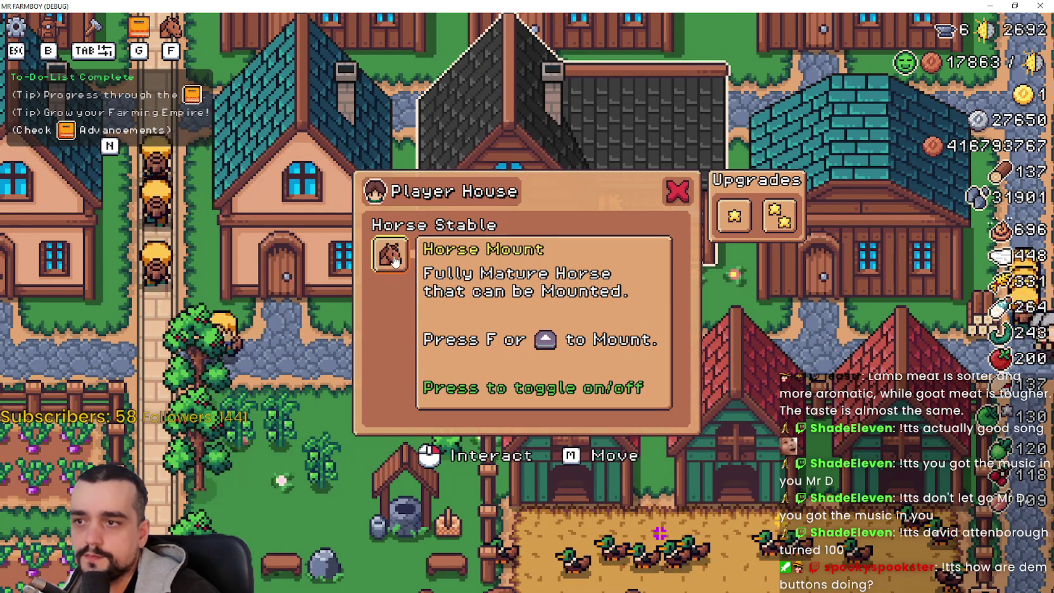
- Unlock the 20%, 40% and 60% Growth Stage upgrades, then activate the Horse Mount and the 60% horse
mouse_move(442, 256)
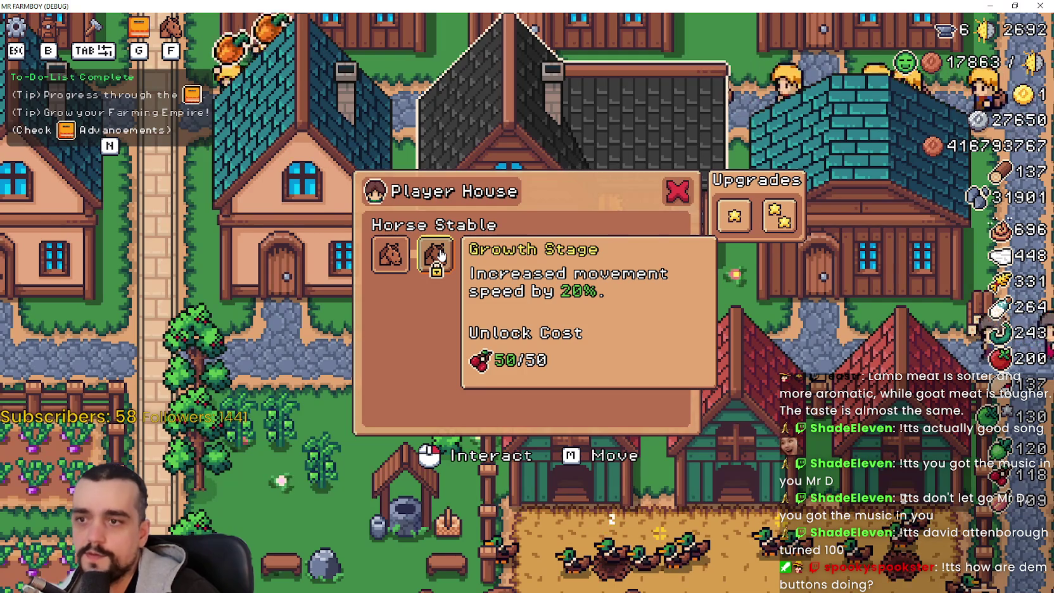
left_click(440, 254)
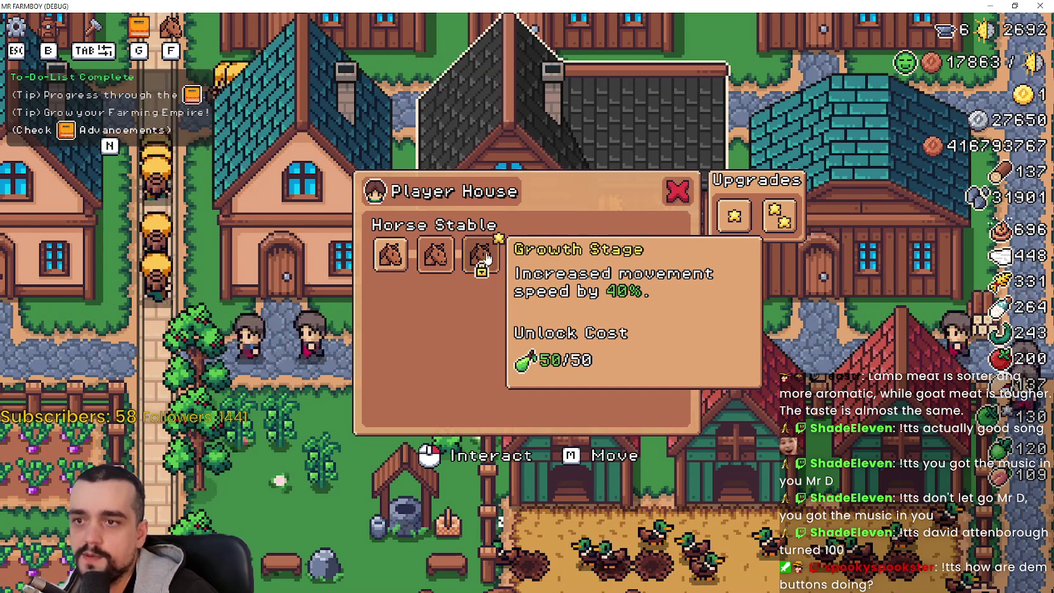
left_click(487, 257)
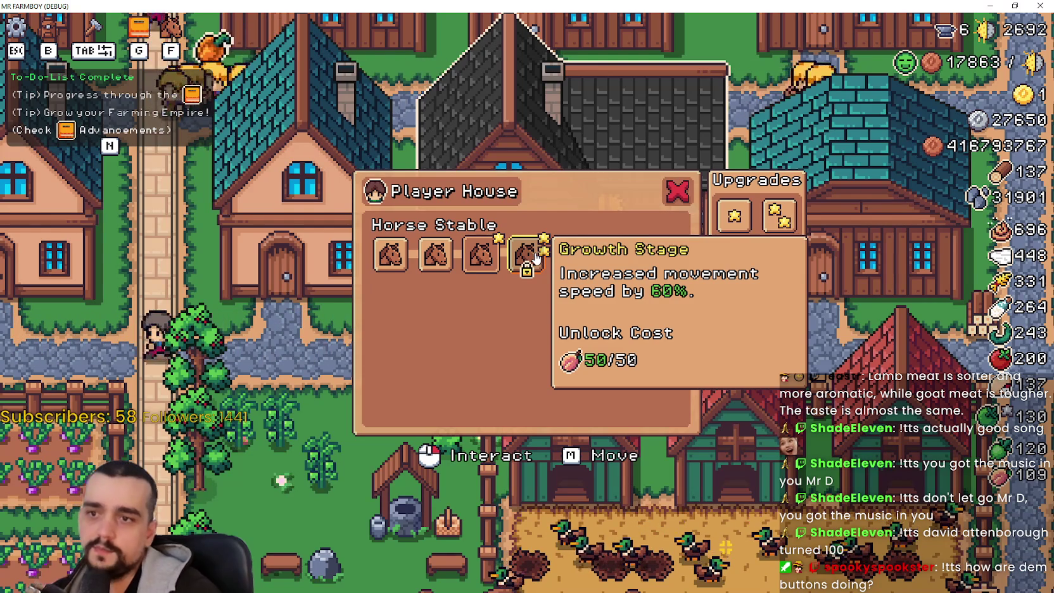
left_click(532, 260)
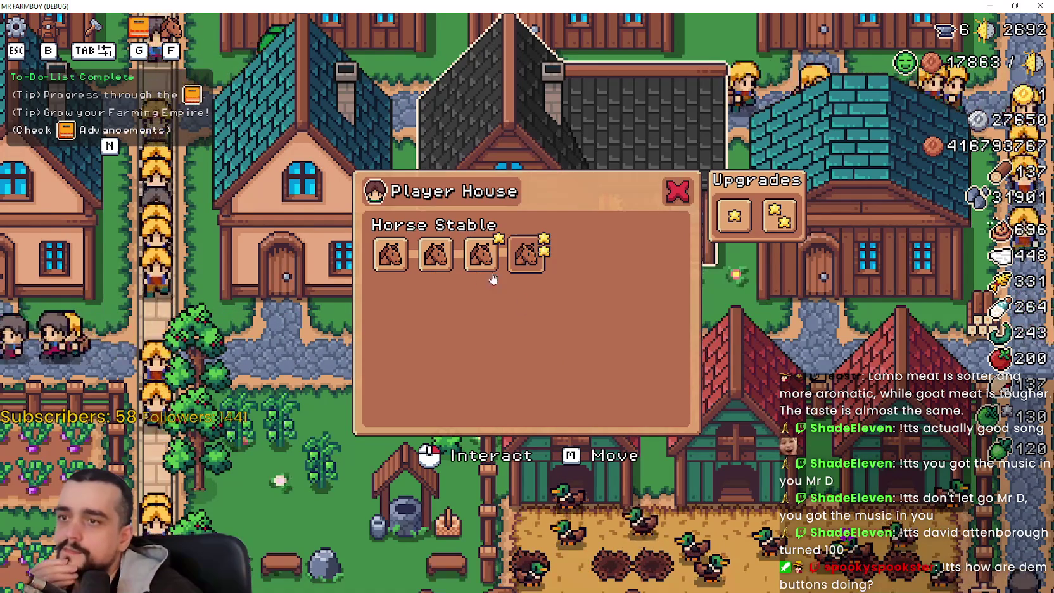
left_click(390, 255)
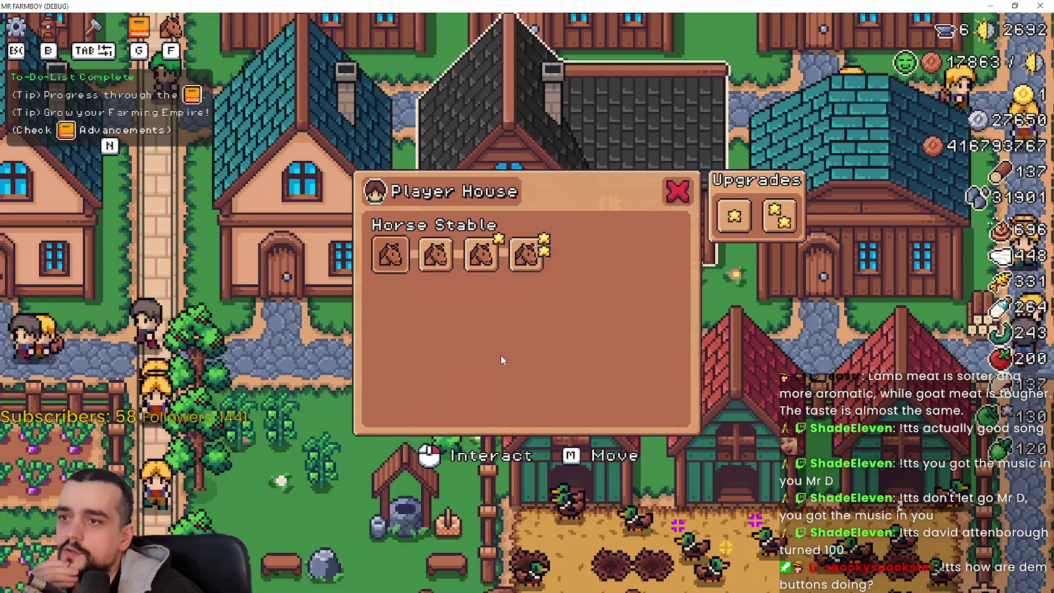
left_click(527, 255)
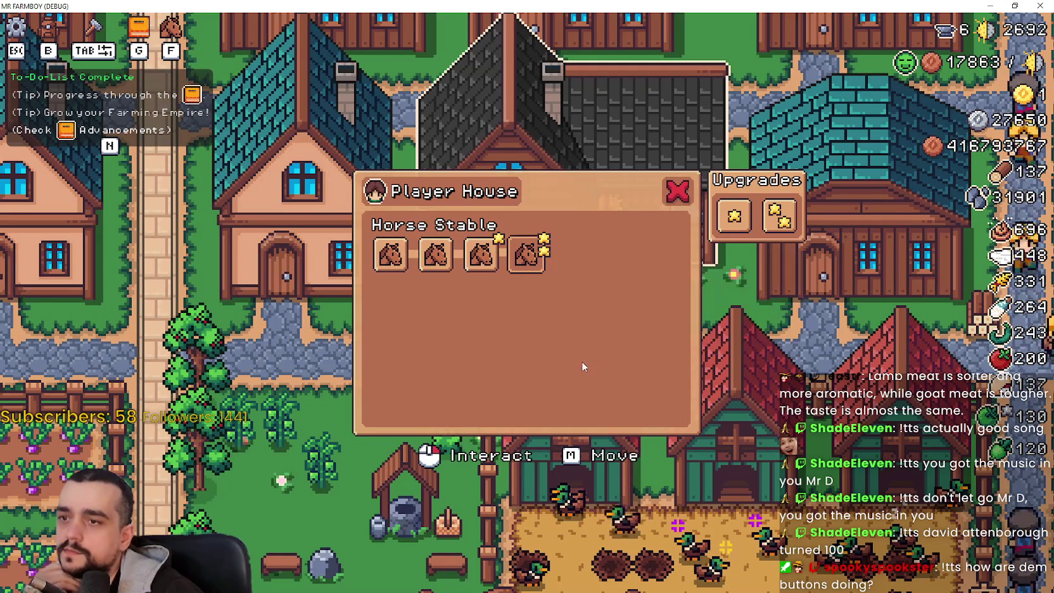
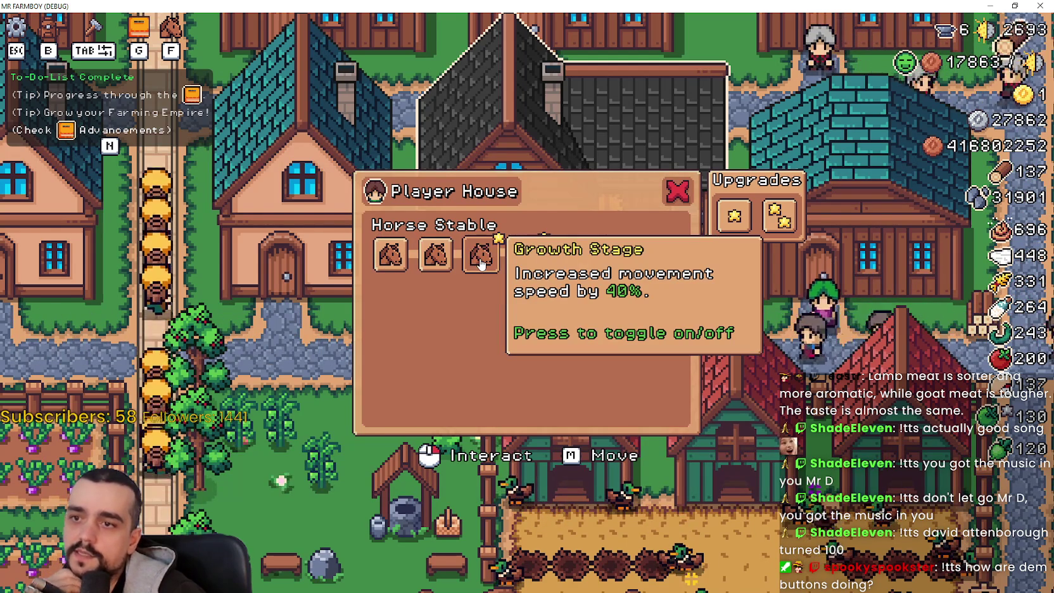
- Unlock the fourth Horse Stable upgrade (60% movement speed) and close the Player House panel
left_click(480, 260)
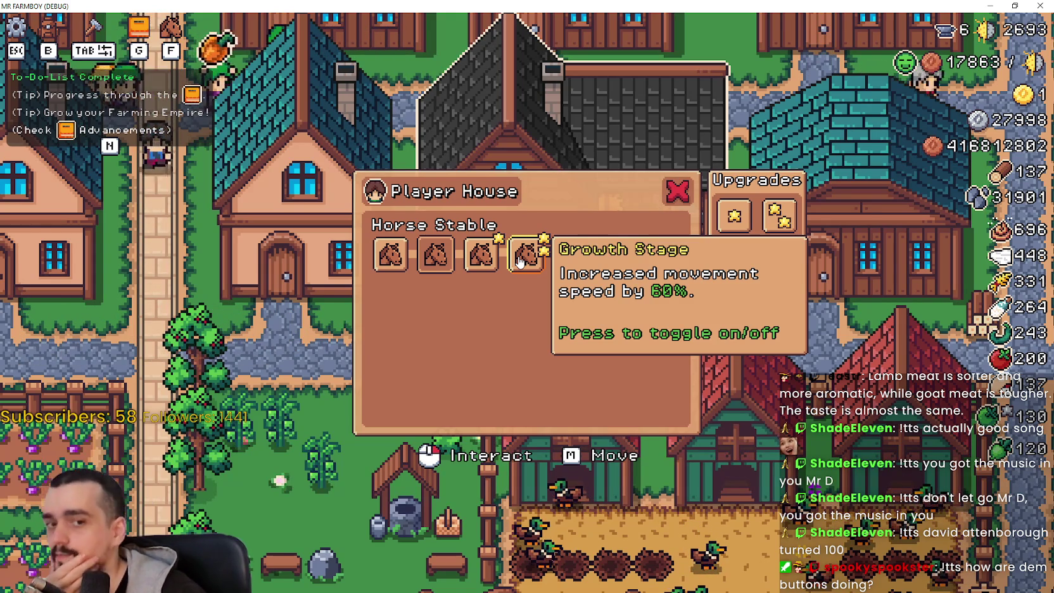
left_click(681, 194)
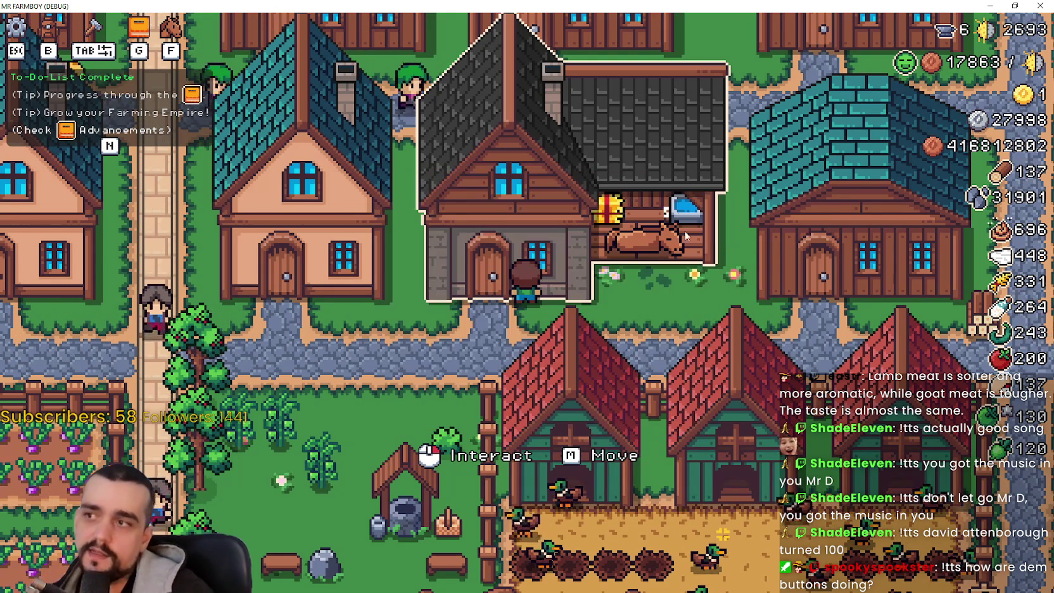
- Mount the horse, ride along the road, and briefly open the Player House stable panel
key("d")
key("f")
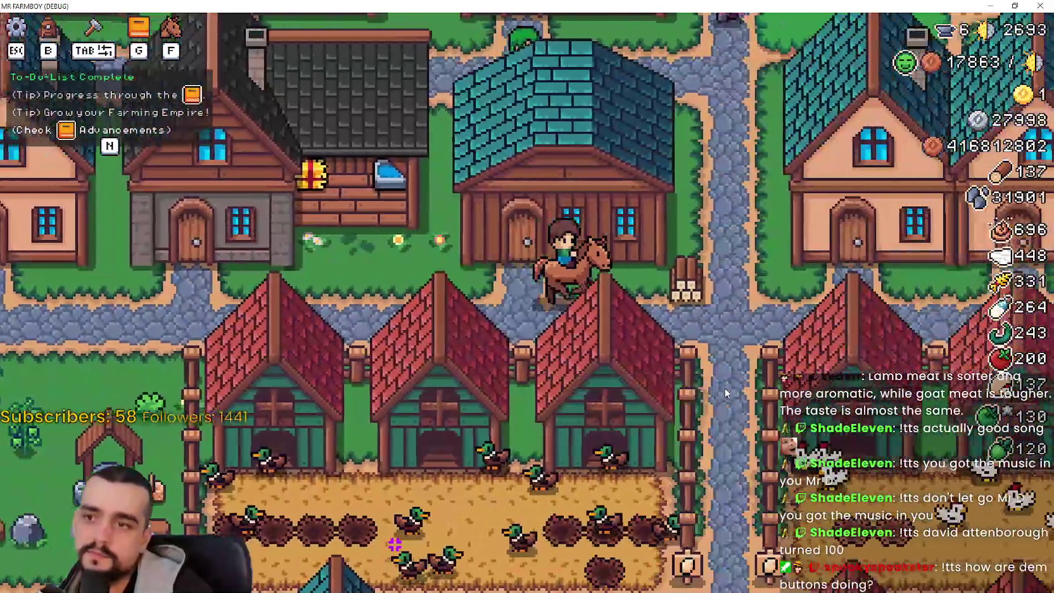
key("a")
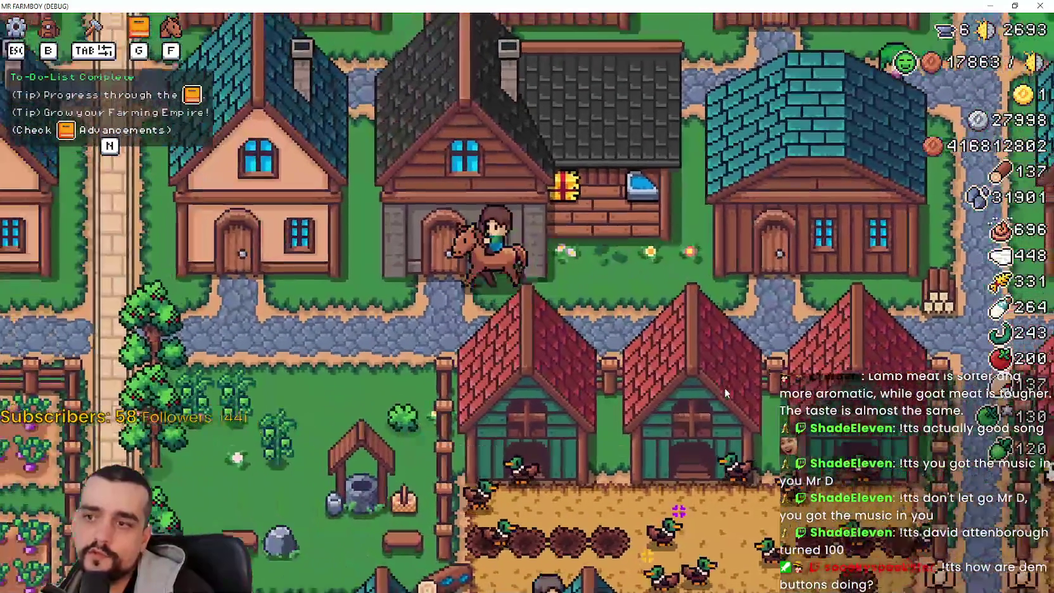
left_click(725, 388)
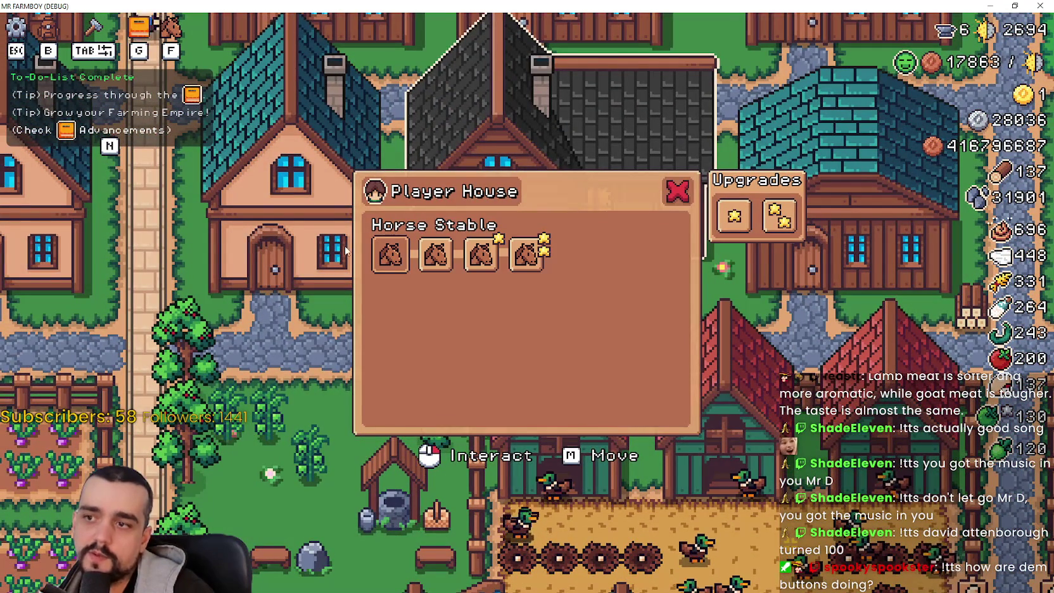
key("Escape")
- Ride around the village, dismount, remount, then restore the game window over the editor
key("a")
key("d")
key("f")
key("a")
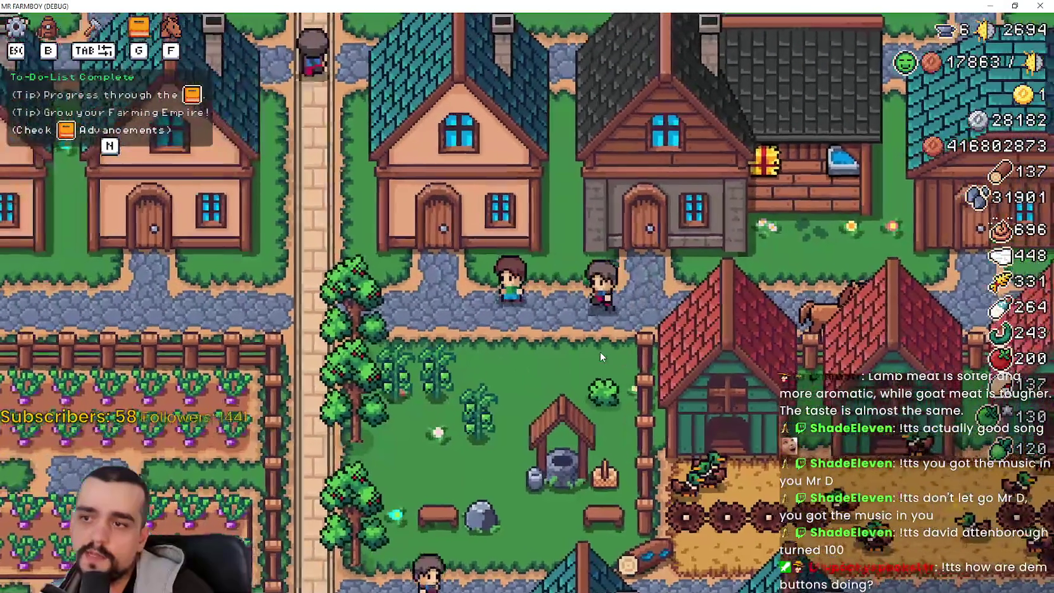
key("f")
key("d")
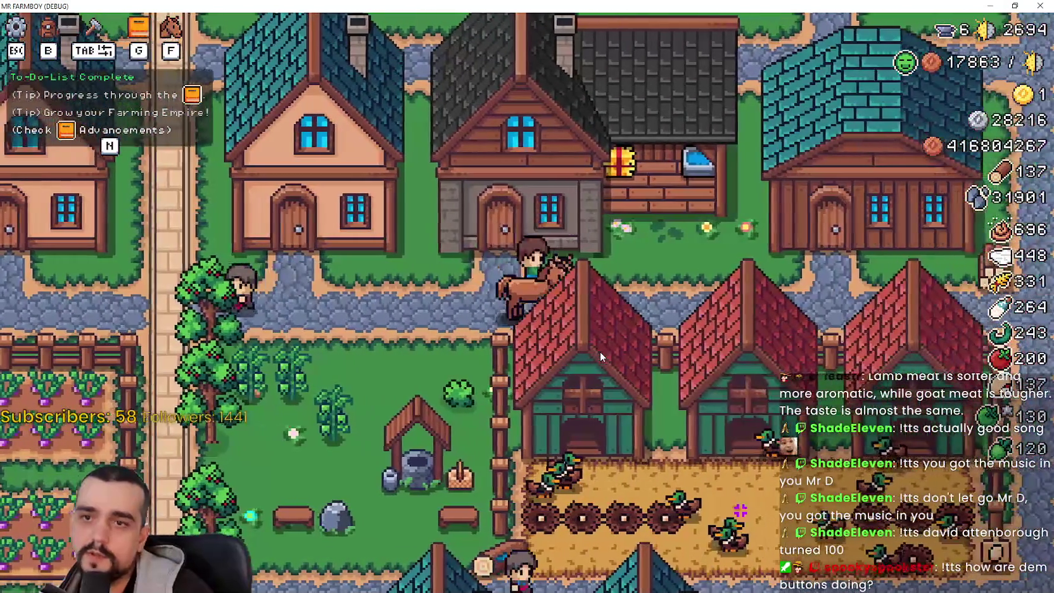
key("f")
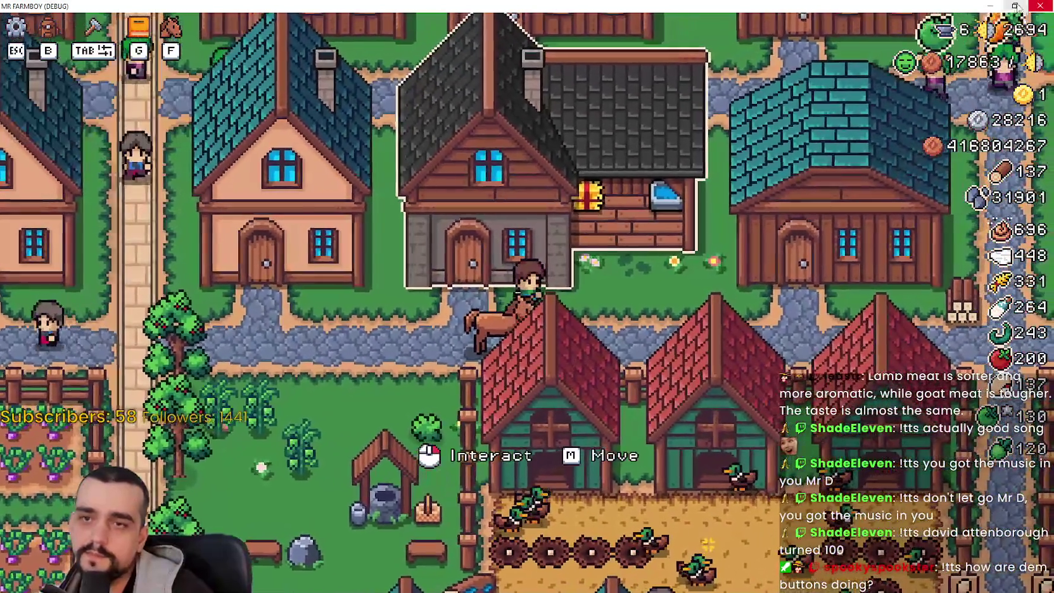
left_click(1015, 7)
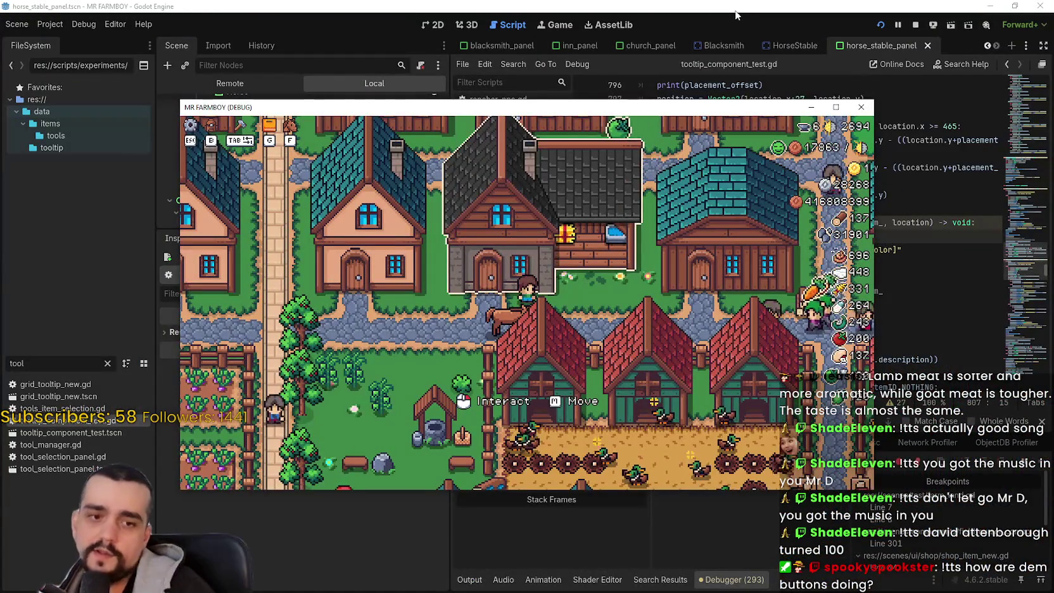
- Enlarge the scene tree, filter FileSystem for 'player' and open player.tscn in 2D
left_click(722, 207)
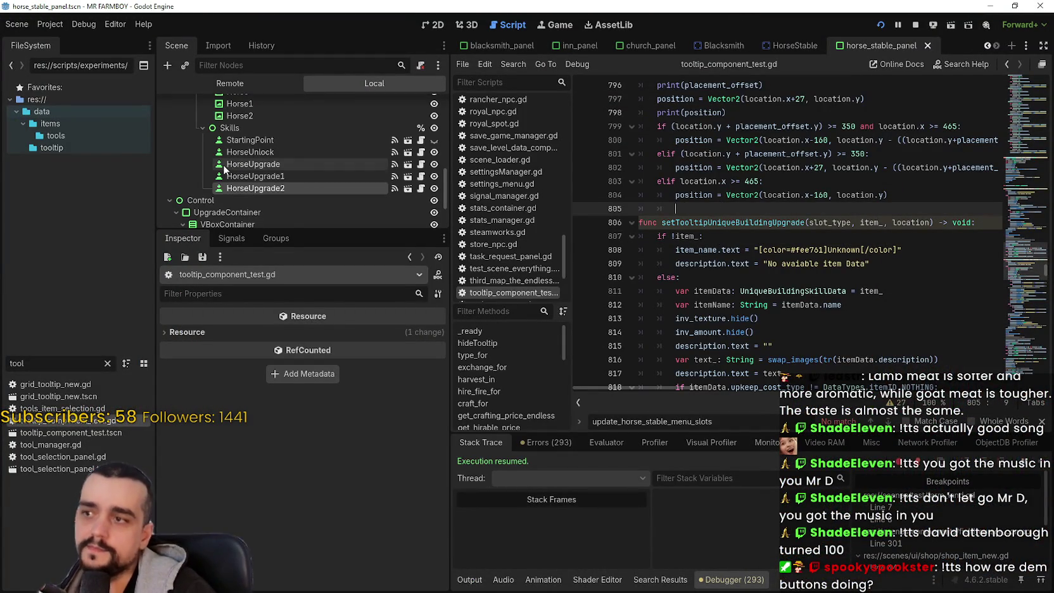
left_click_drag(296, 230, 296, 313)
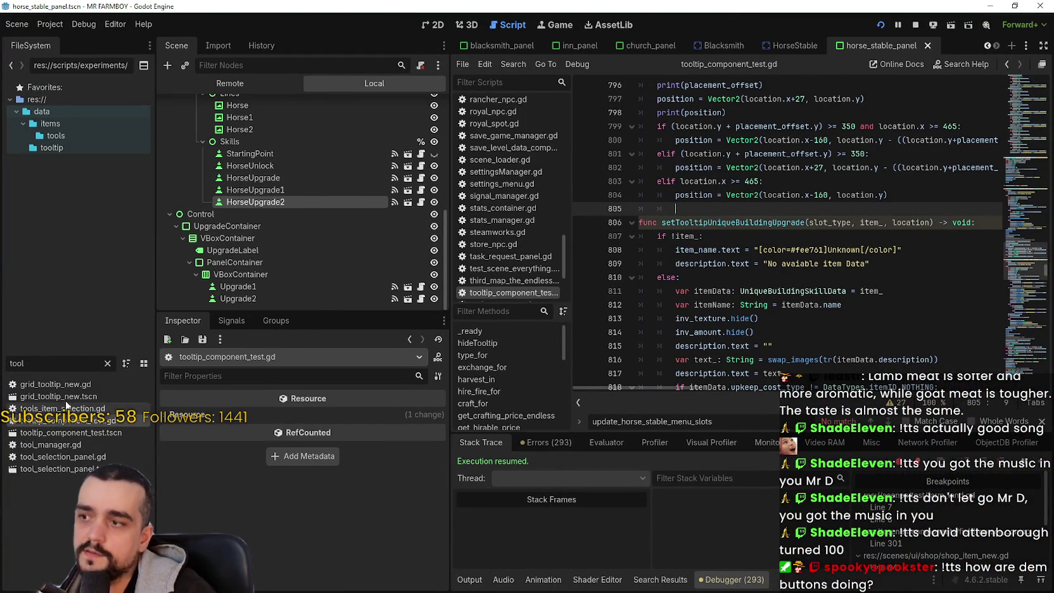
left_click_drag(61, 367, 3, 350)
type("player")
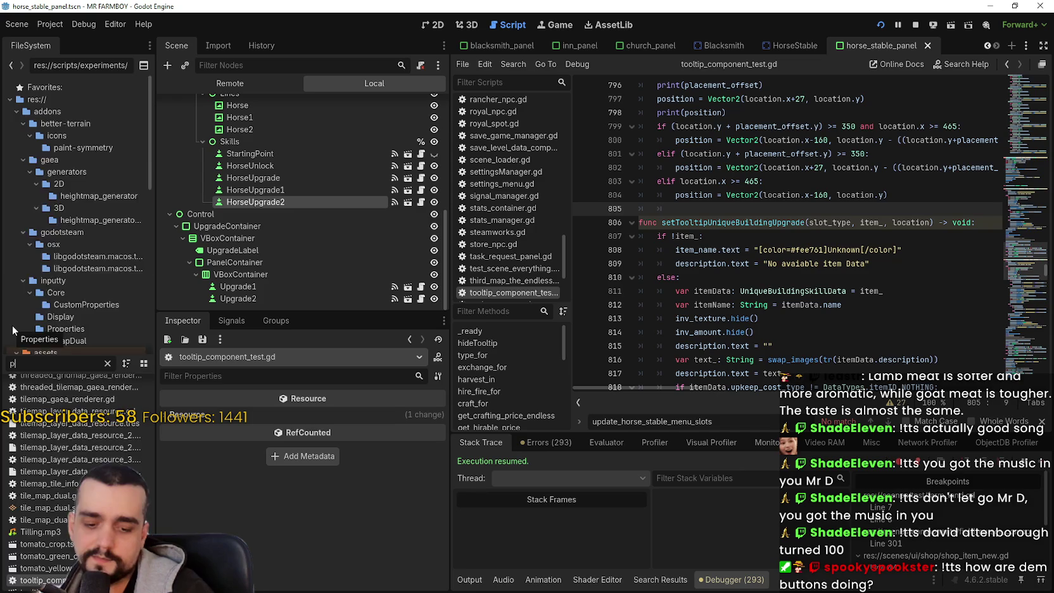
double_click(64, 432)
left_click(433, 25)
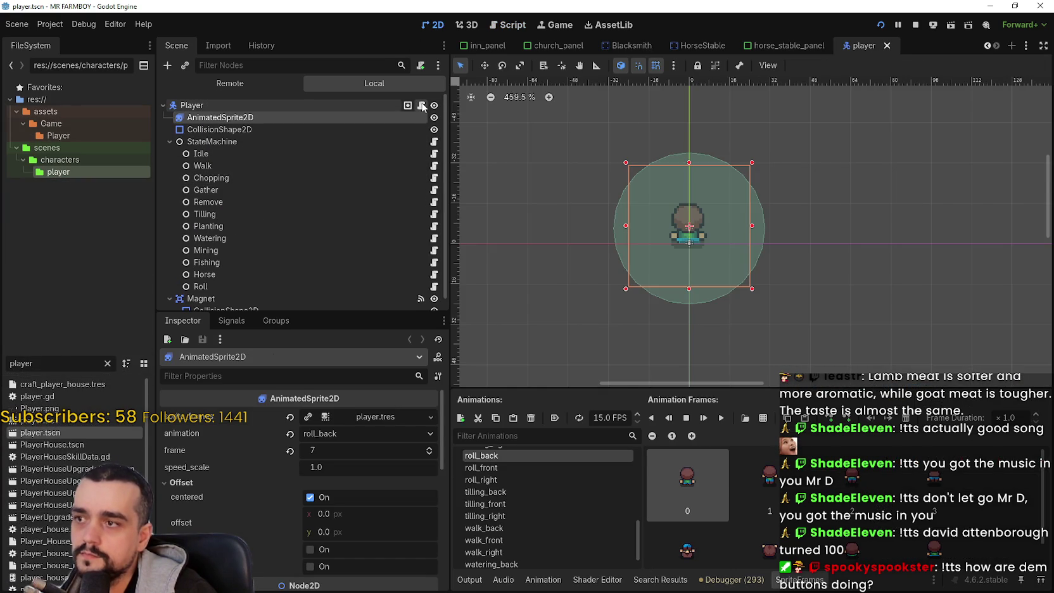
- Open horse.gd and use Lookup Symbol on horse_set to jump into player.gd
left_click(422, 106)
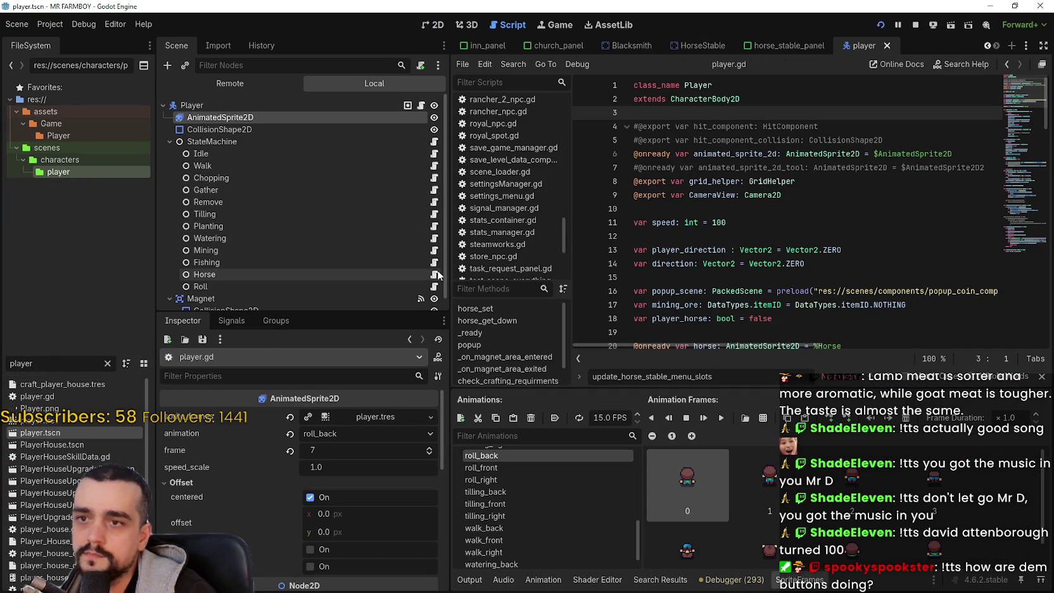
left_click(435, 274)
left_click(828, 201)
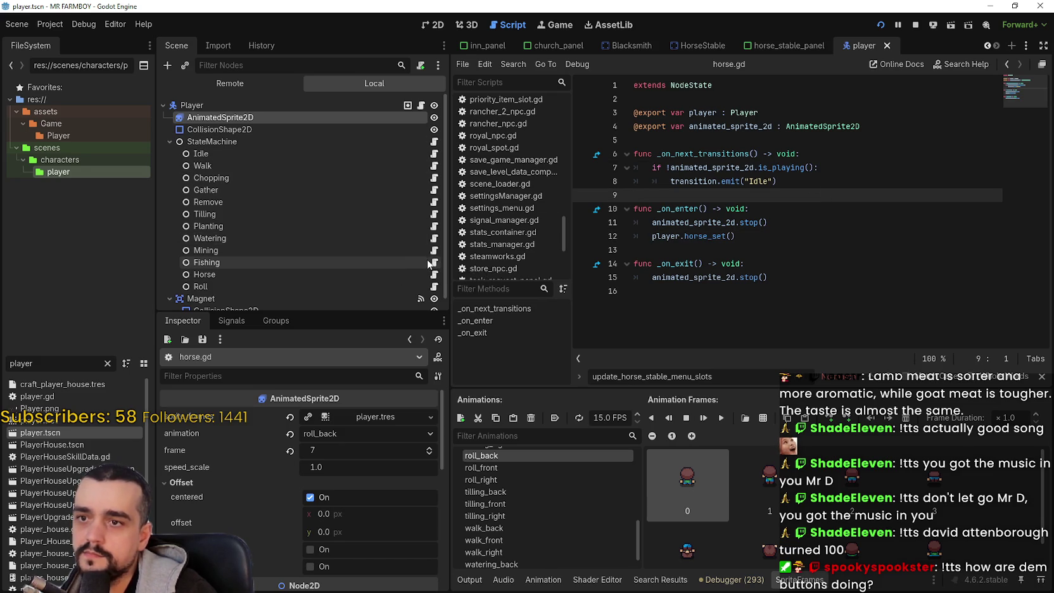
right_click(719, 238)
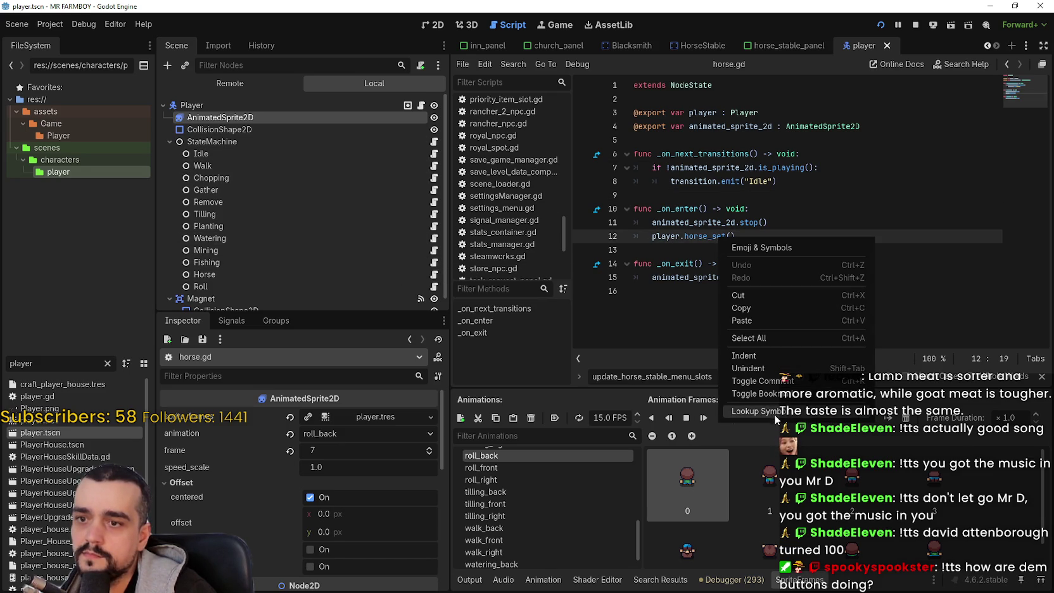
left_click(776, 413)
- Inspect horse_set in player.gd, highlighting current_horse_stable_request and the riding speed 150
scroll(786, 270, "down", 1)
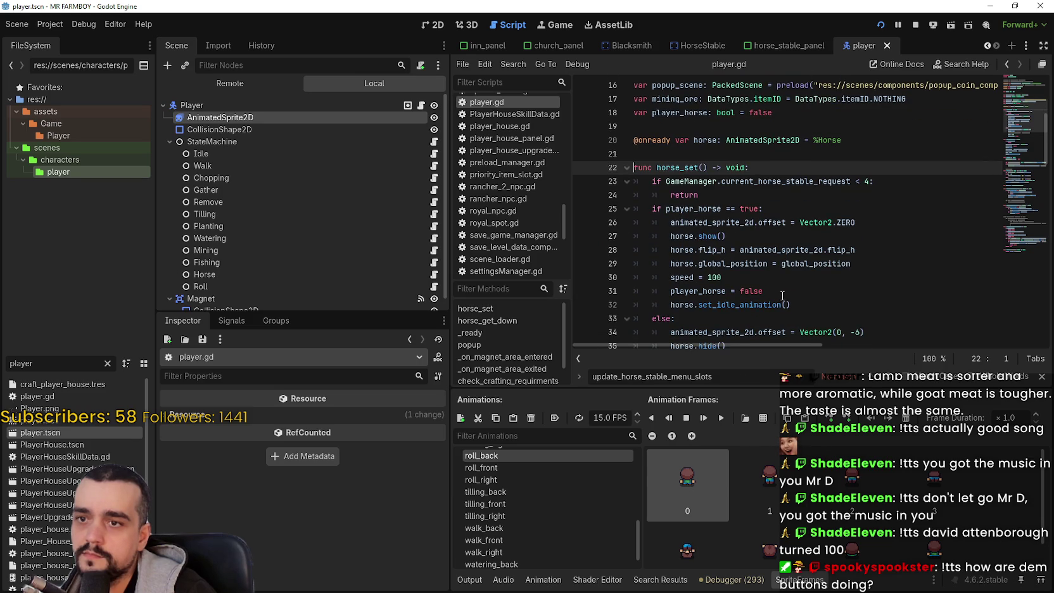
double_click(796, 181)
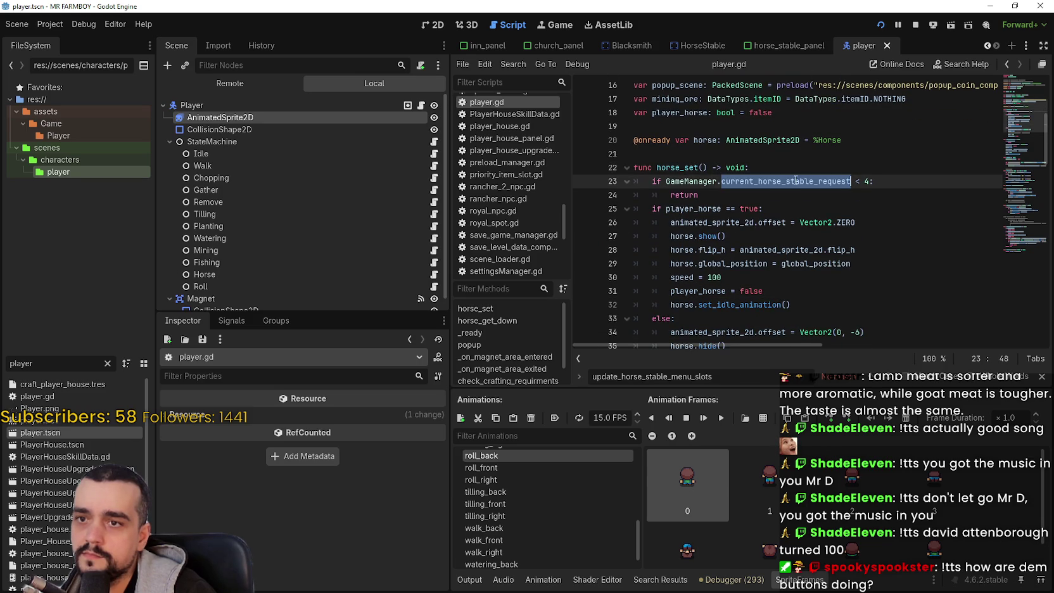
left_click(749, 197)
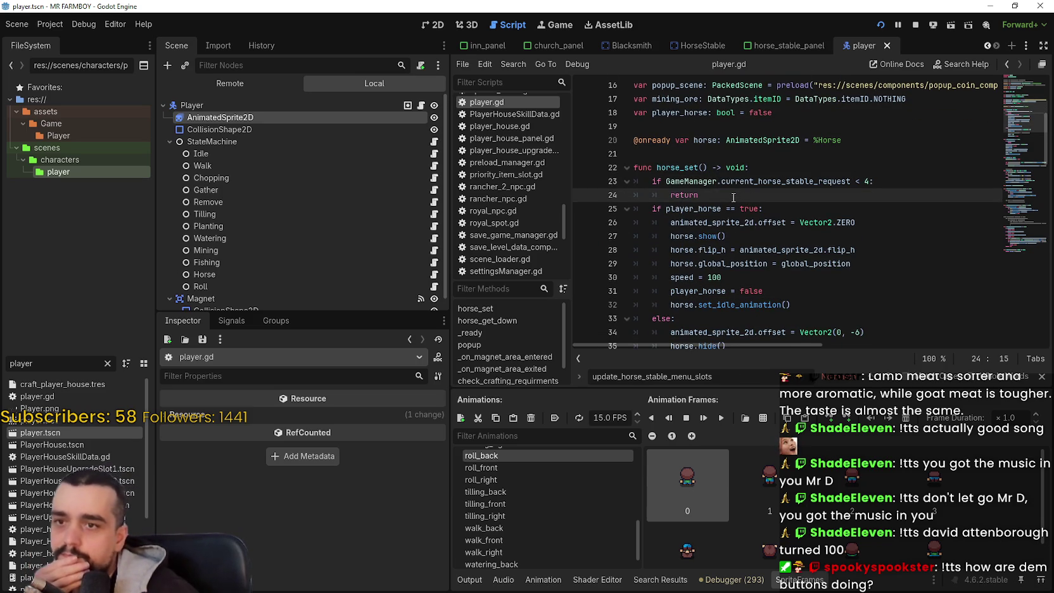
left_click(1041, 376)
left_click(763, 292)
scroll(764, 293, "down", 1)
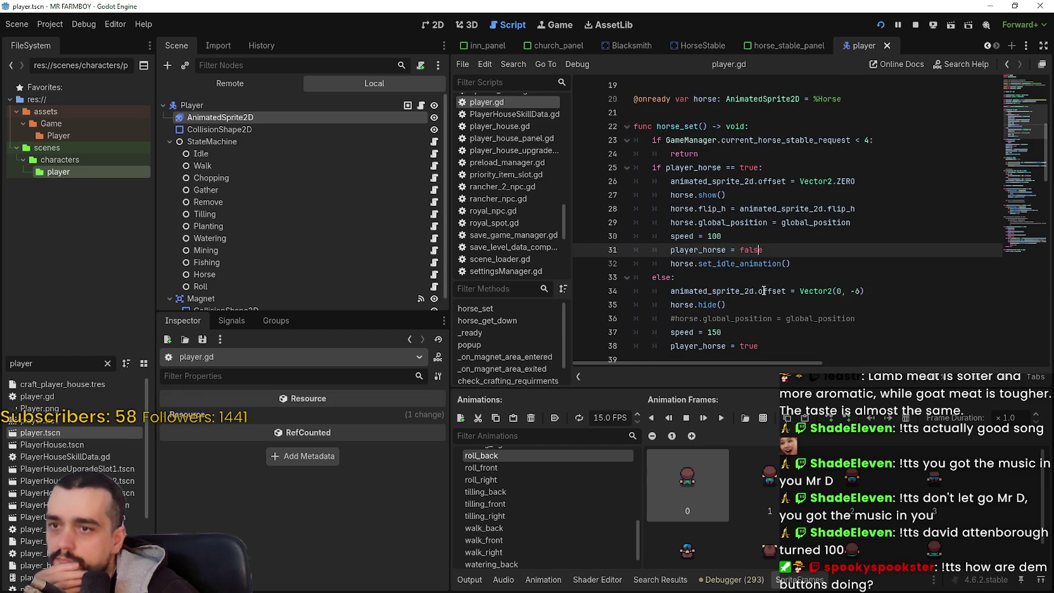
scroll(763, 289, "down", 1)
double_click(718, 291)
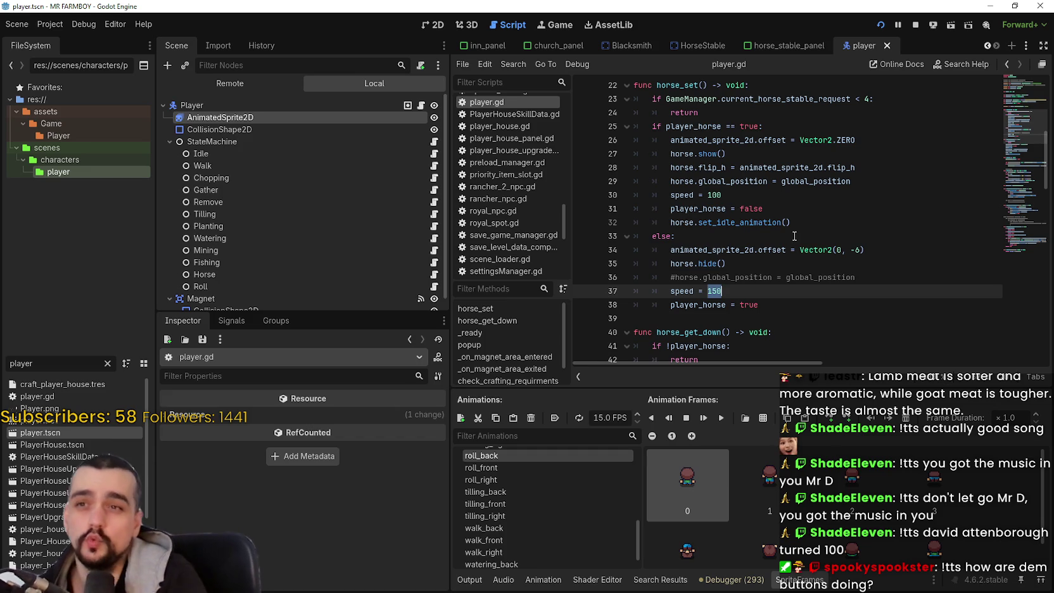
scroll(795, 235, "down", 1)
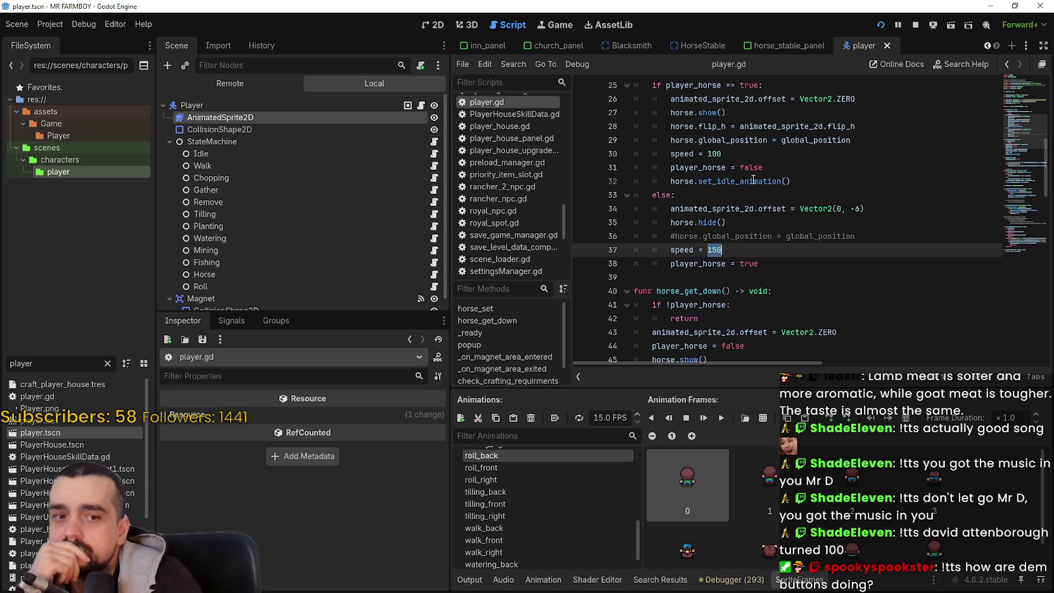
scroll(741, 203, "down", 1)
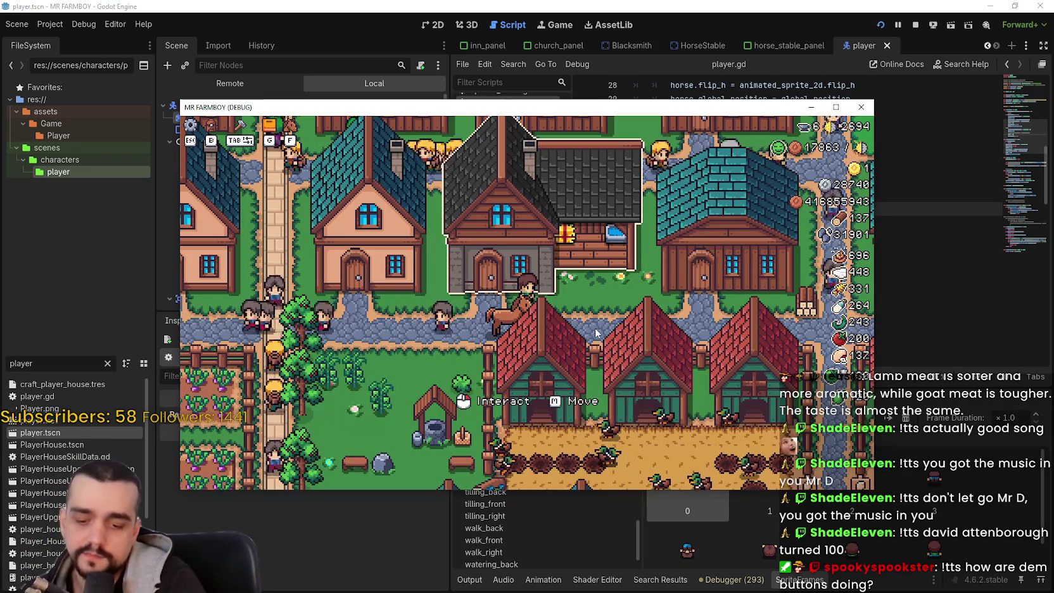
- Maximize the game, reopen the Player House panel, and unlock the third and fourth horse upgrades
scroll(633, 349, "up", 2)
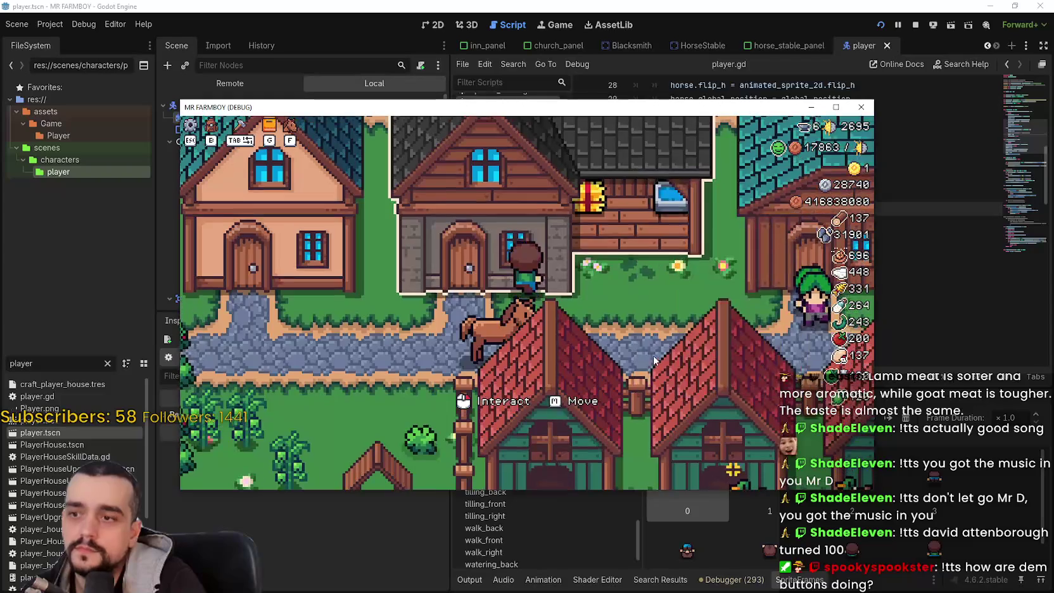
left_click(654, 360)
left_click(837, 107)
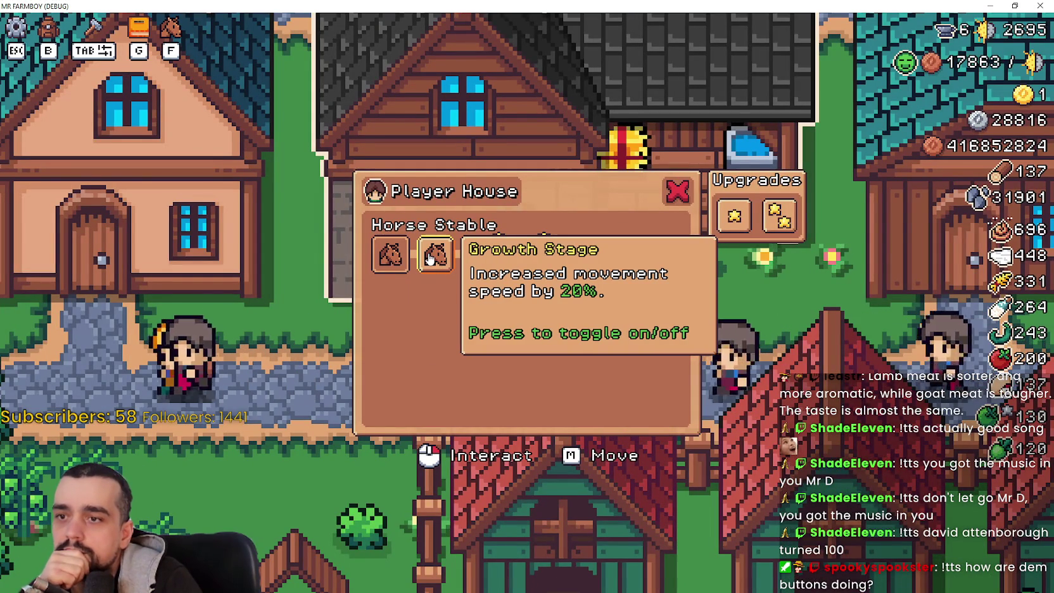
left_click(429, 255)
left_click(481, 256)
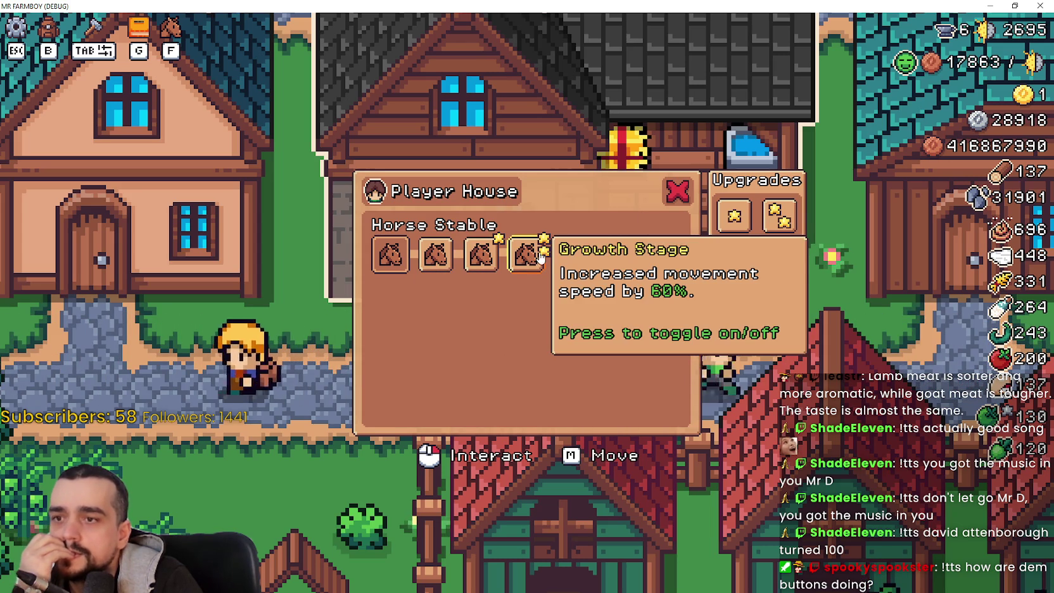
left_click(531, 262)
- Ride the horse north, west and south through the village, then back east to open the house panel
key("d")
key("w")
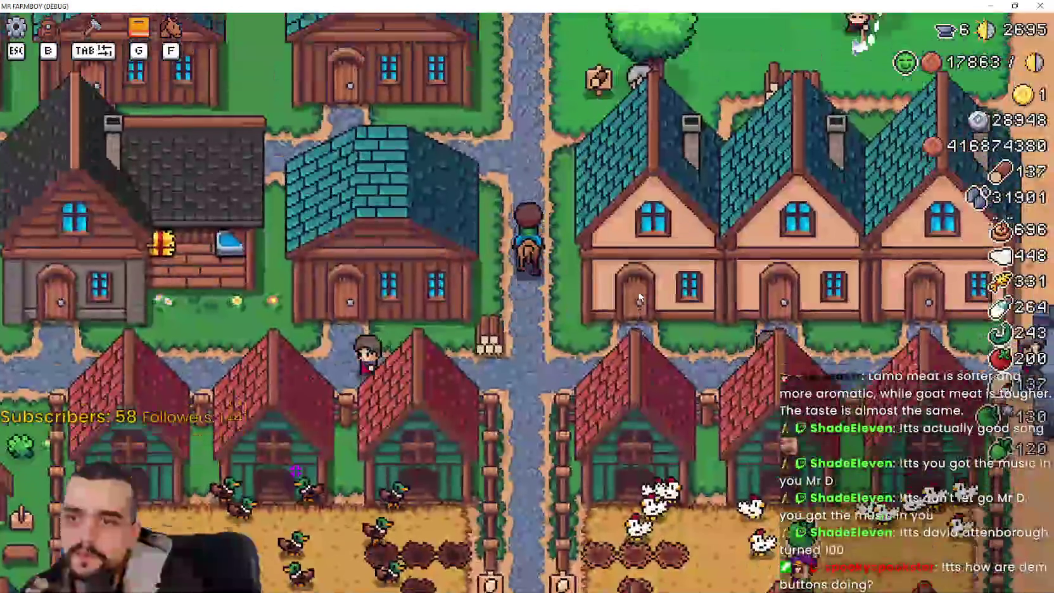
key("a")
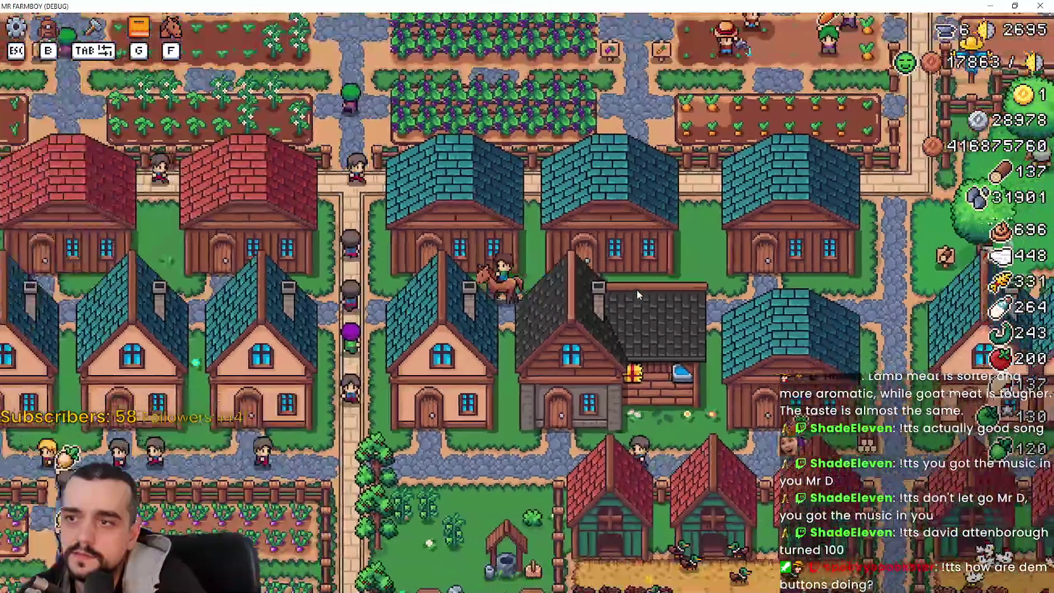
key("d")
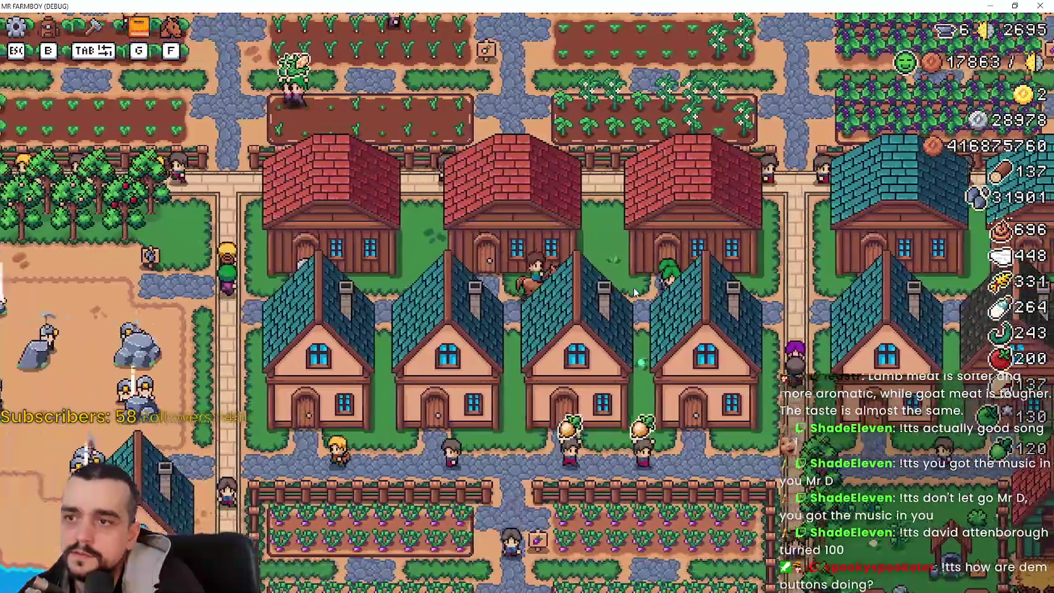
key("s")
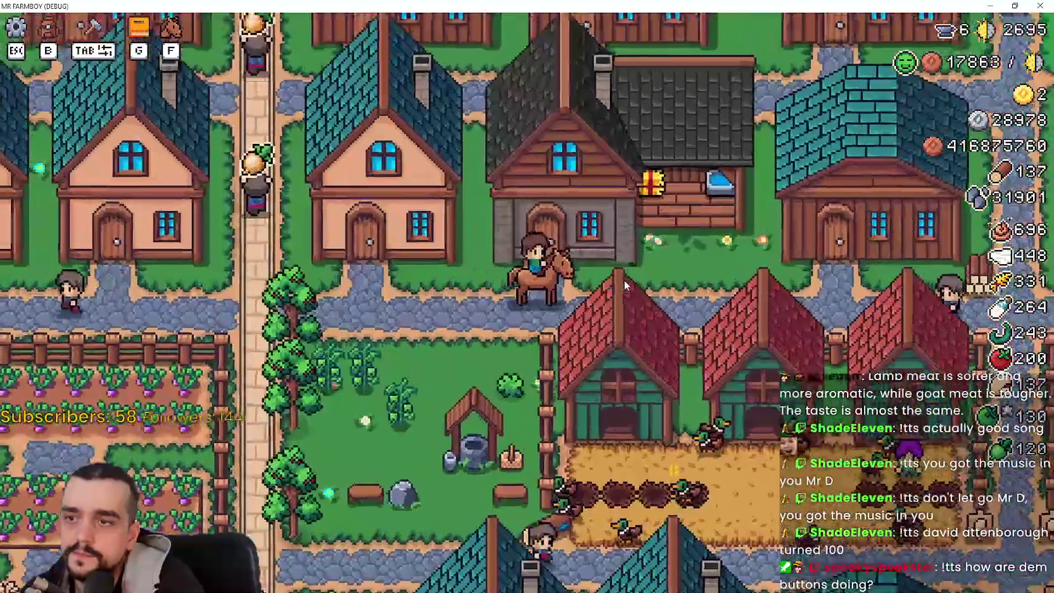
key("a")
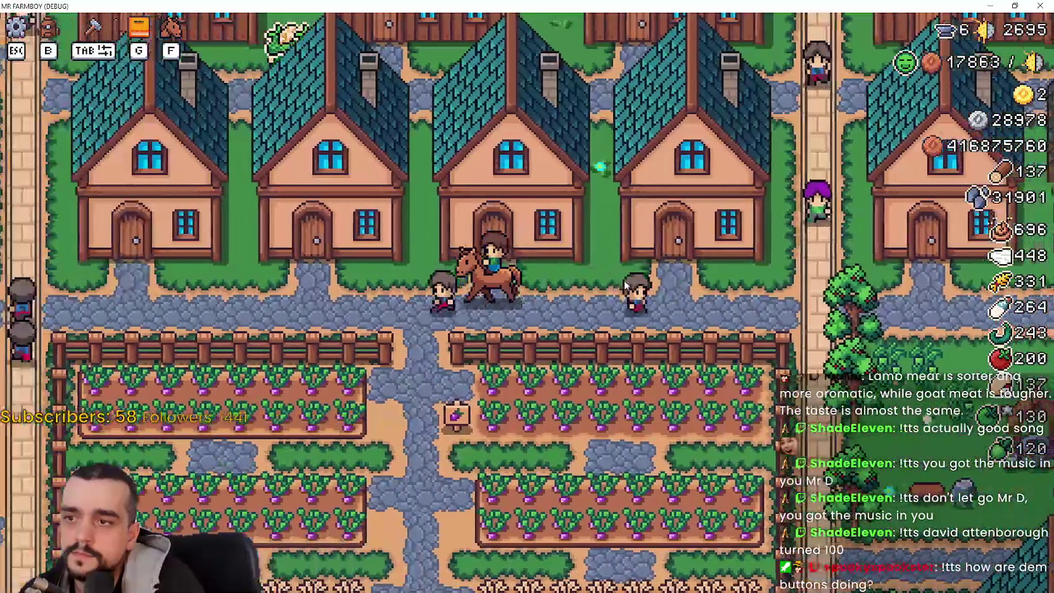
key("d")
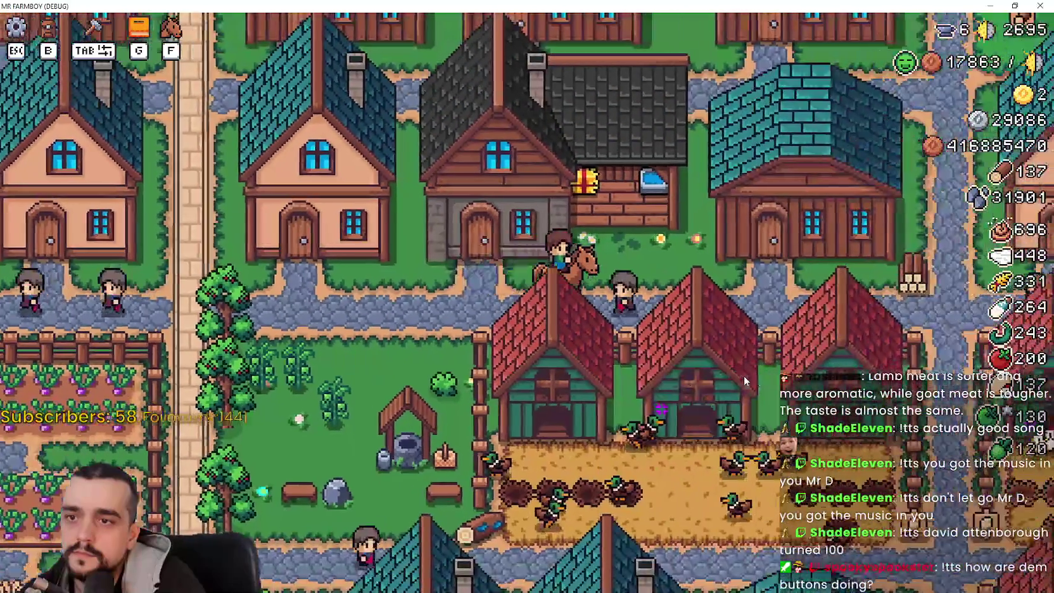
left_click(758, 376)
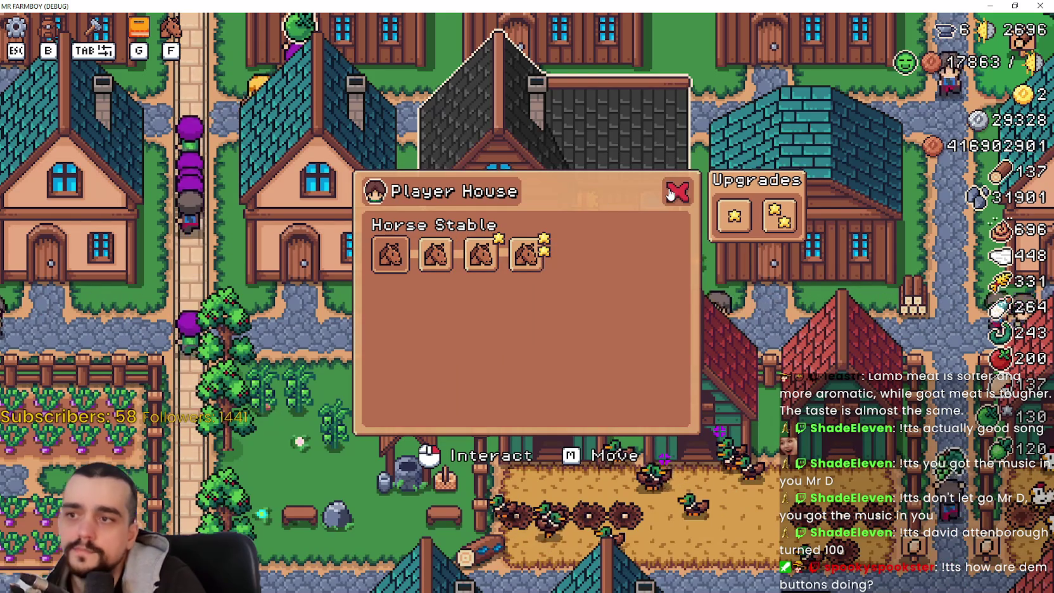
- Reopen the Player House panel, read each upgrade and horse icon tooltip, then return to Godot
left_click(670, 194)
left_click(697, 391)
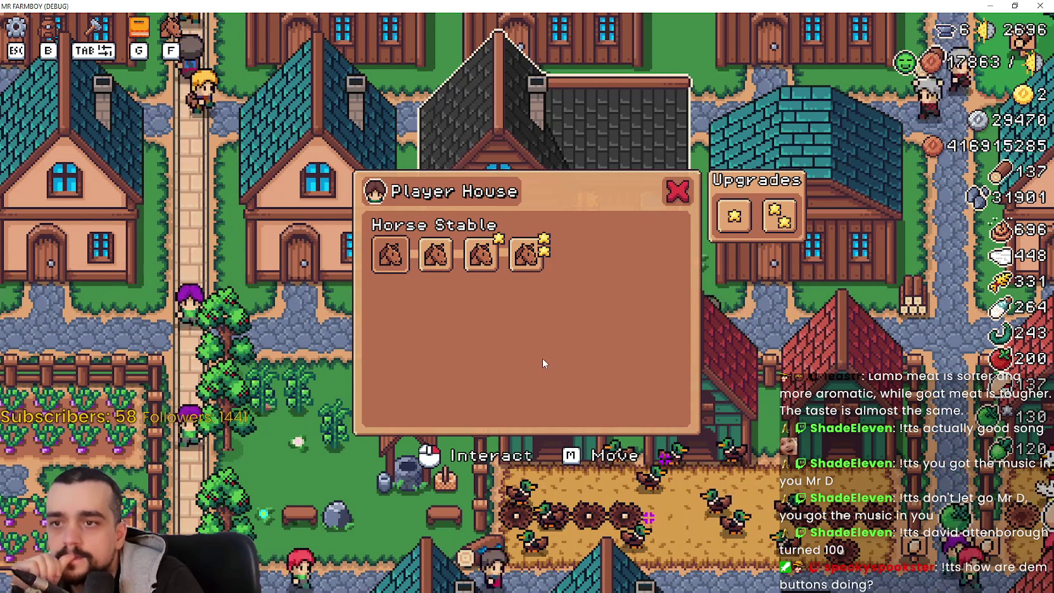
mouse_move(724, 226)
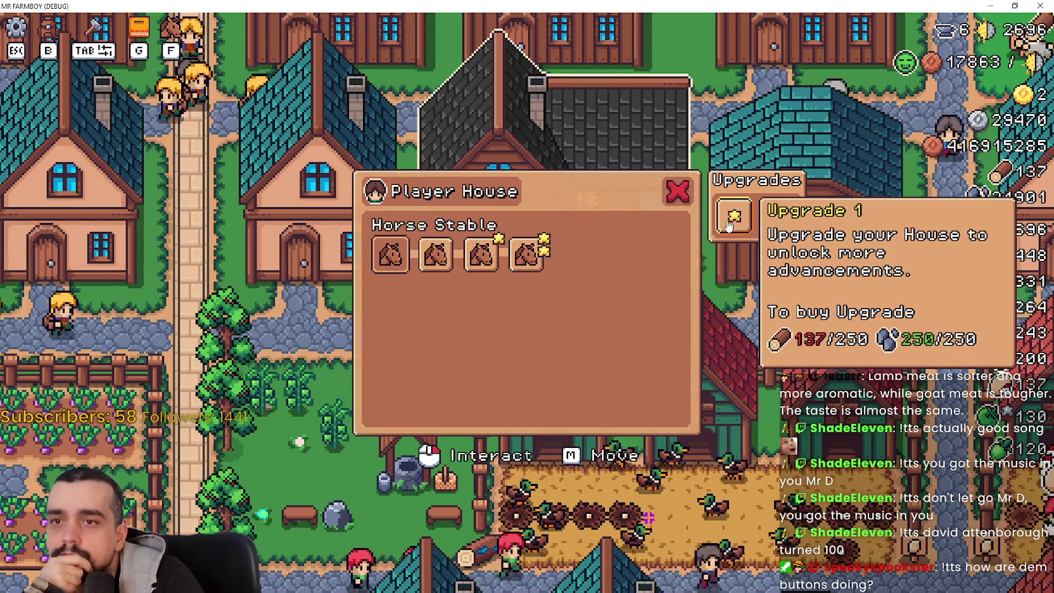
mouse_move(769, 219)
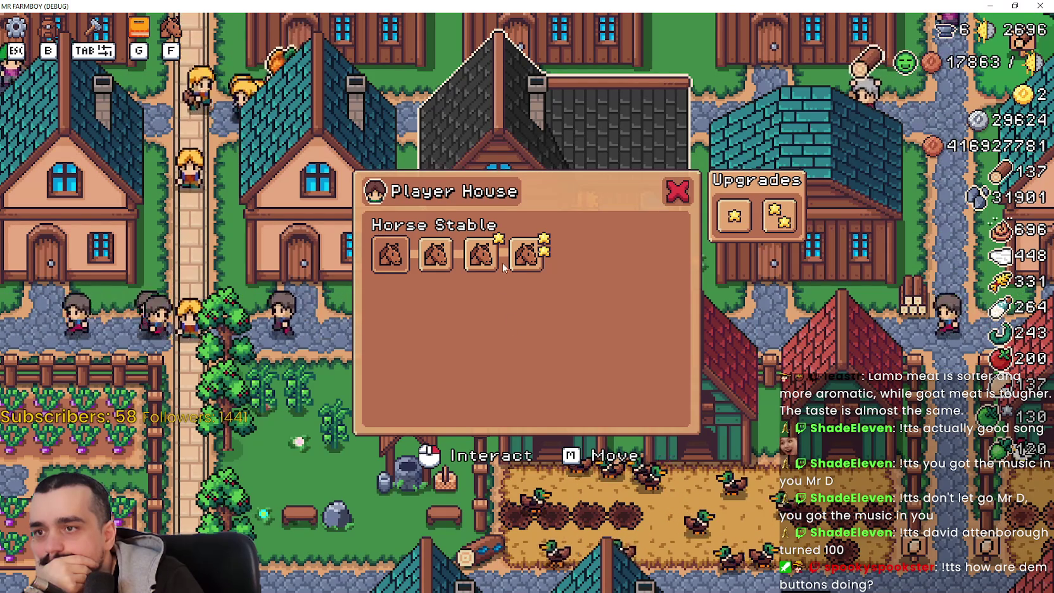
mouse_move(500, 260)
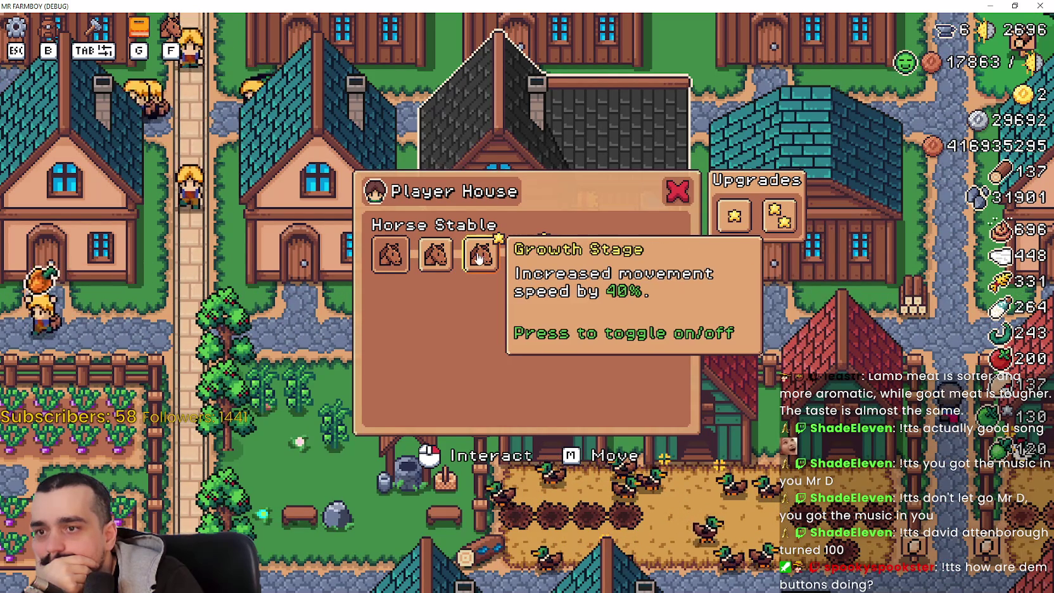
mouse_move(426, 260)
mouse_move(384, 264)
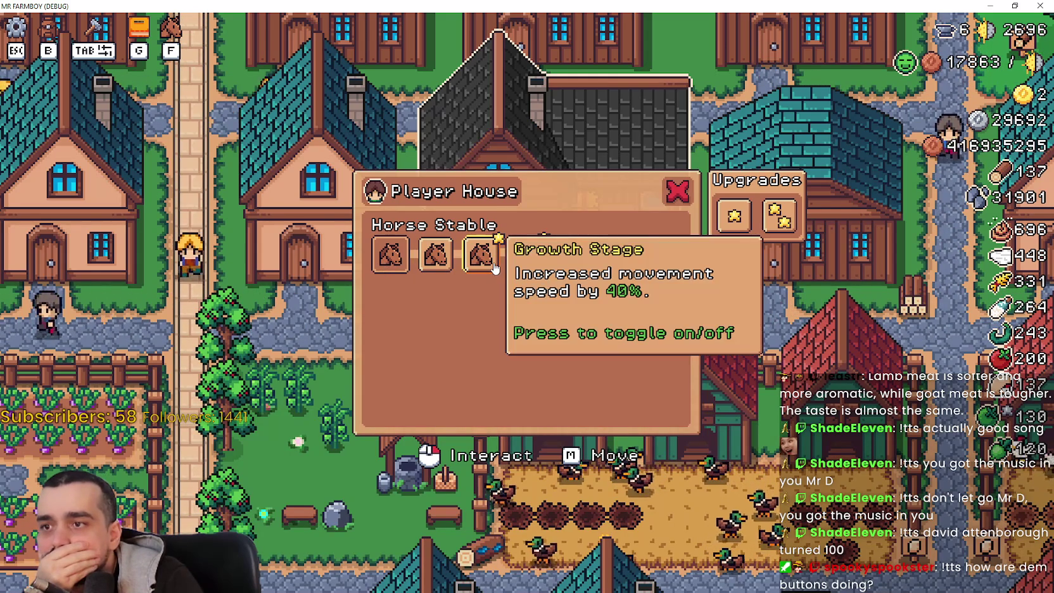
mouse_move(515, 277)
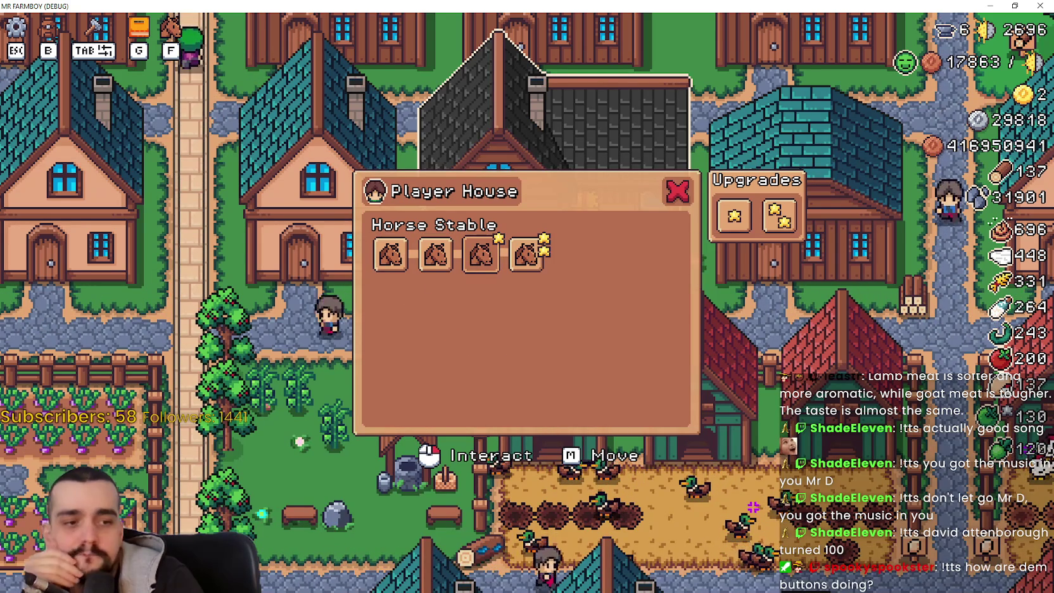
key("alt+Tab")
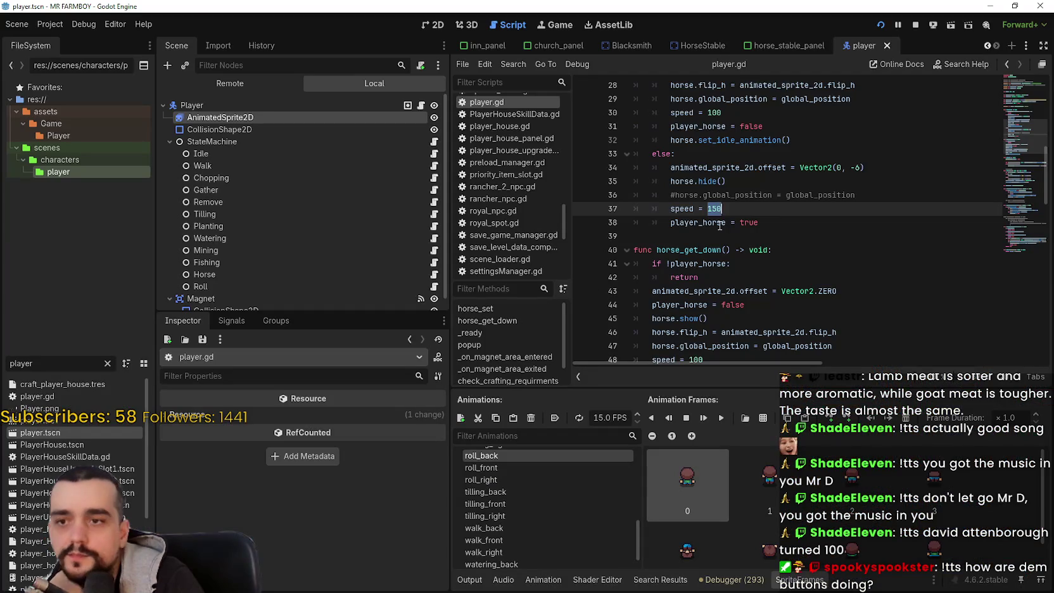
- Highlight the 150 speed on line 37 of player.gd and scroll through the horse functions
left_click(725, 223)
double_click(712, 208)
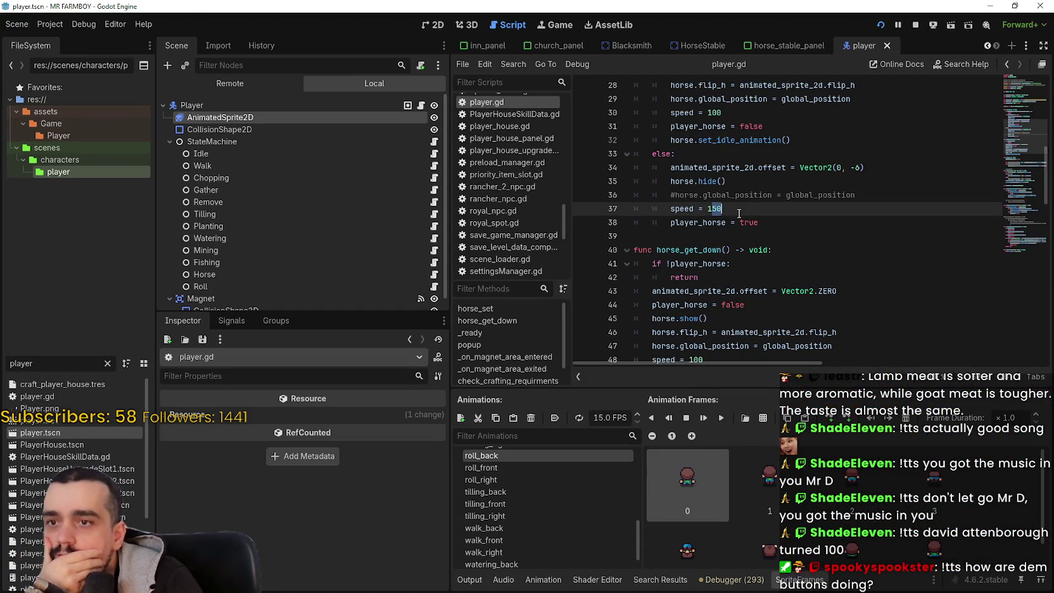
scroll(748, 224, "up", 4)
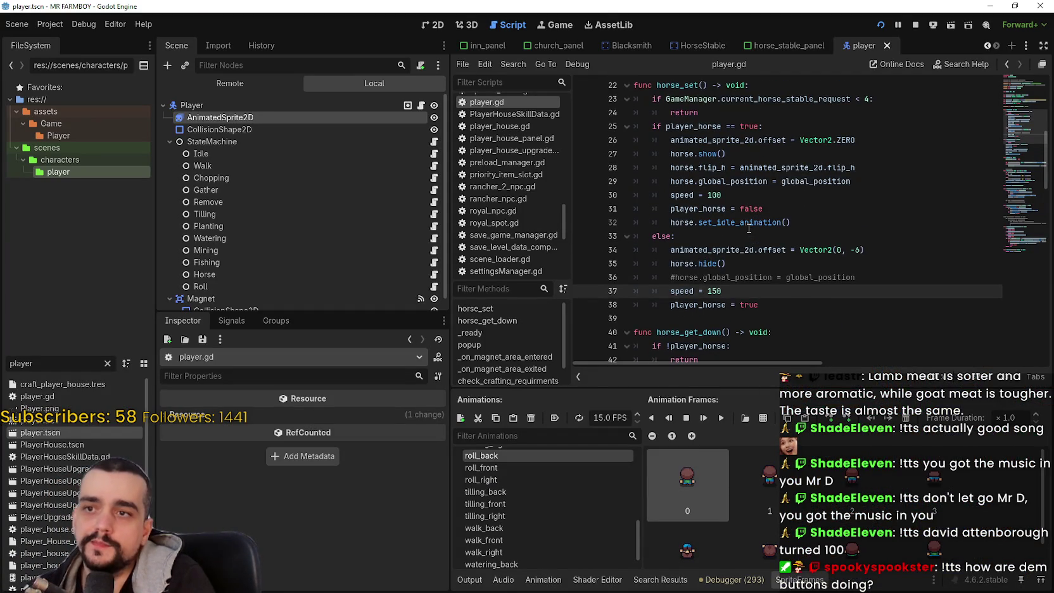
scroll(714, 239, "down", 3)
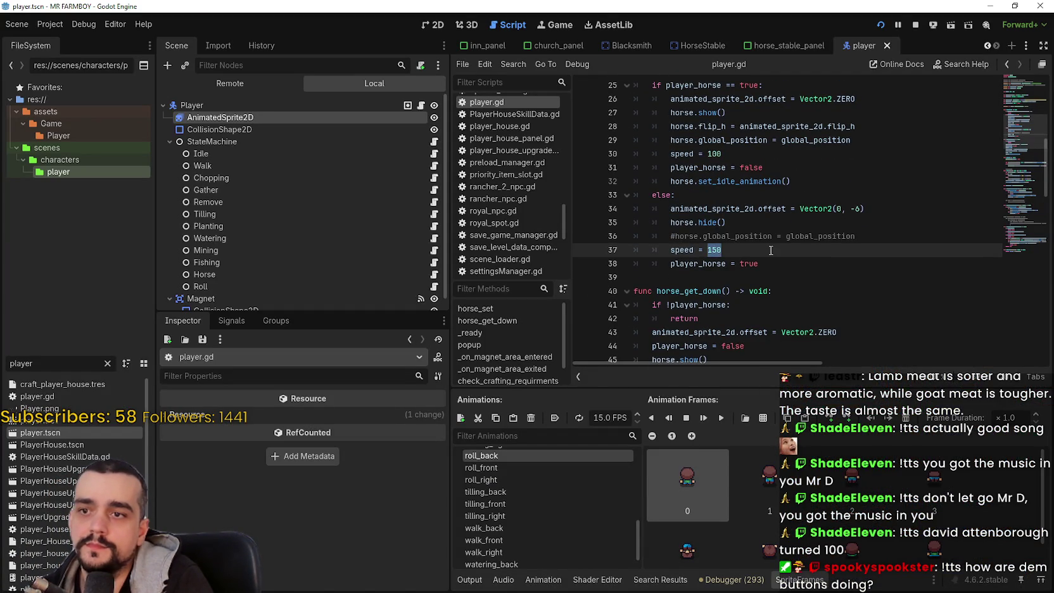
scroll(771, 250, "down", 3)
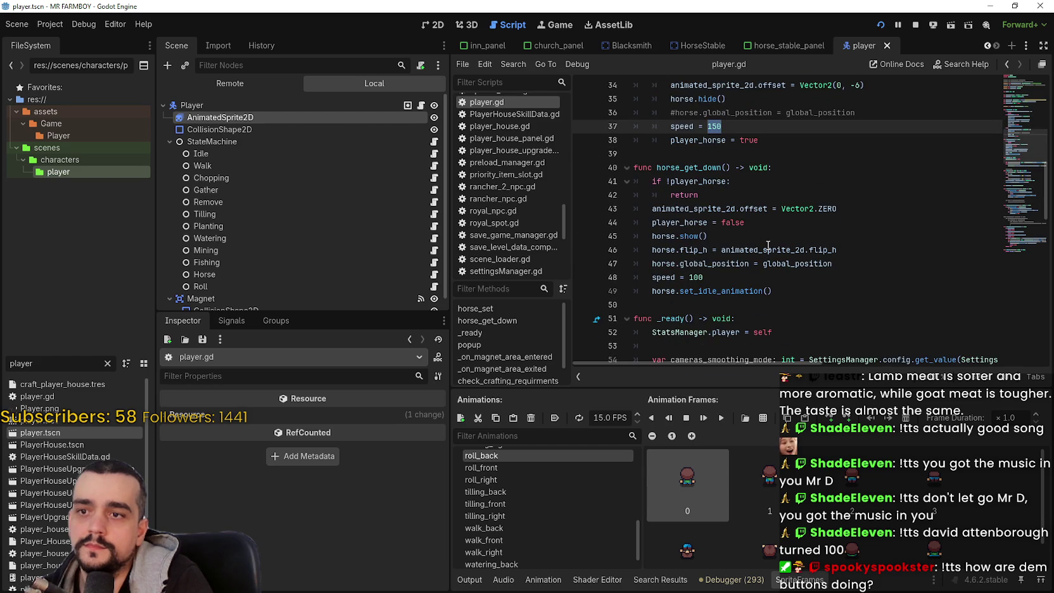
scroll(767, 240, "down", 10)
scroll(766, 236, "up", 10)
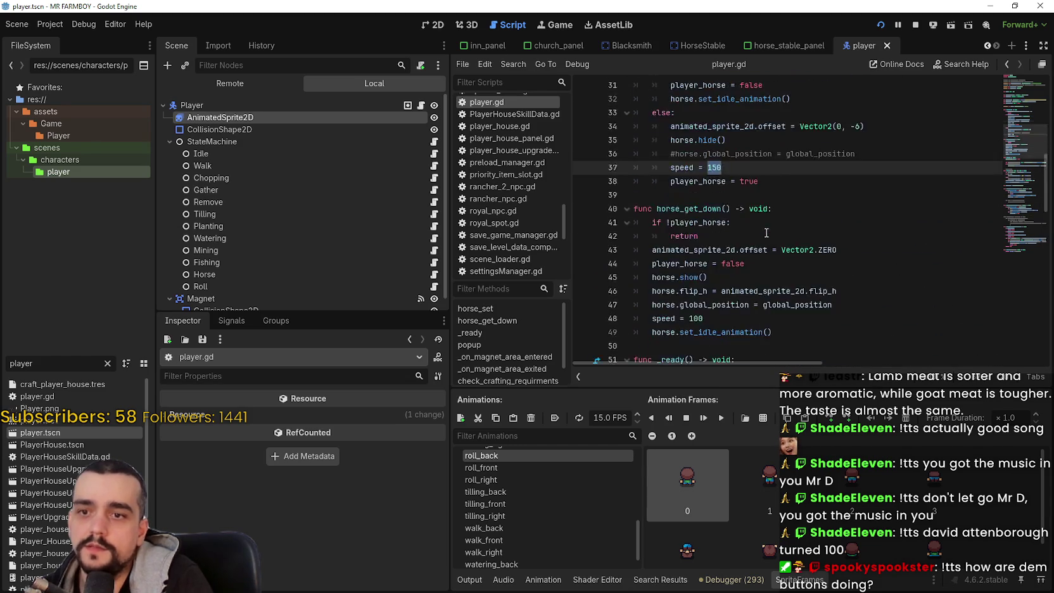
scroll(767, 233, "up", 2)
left_click(765, 263)
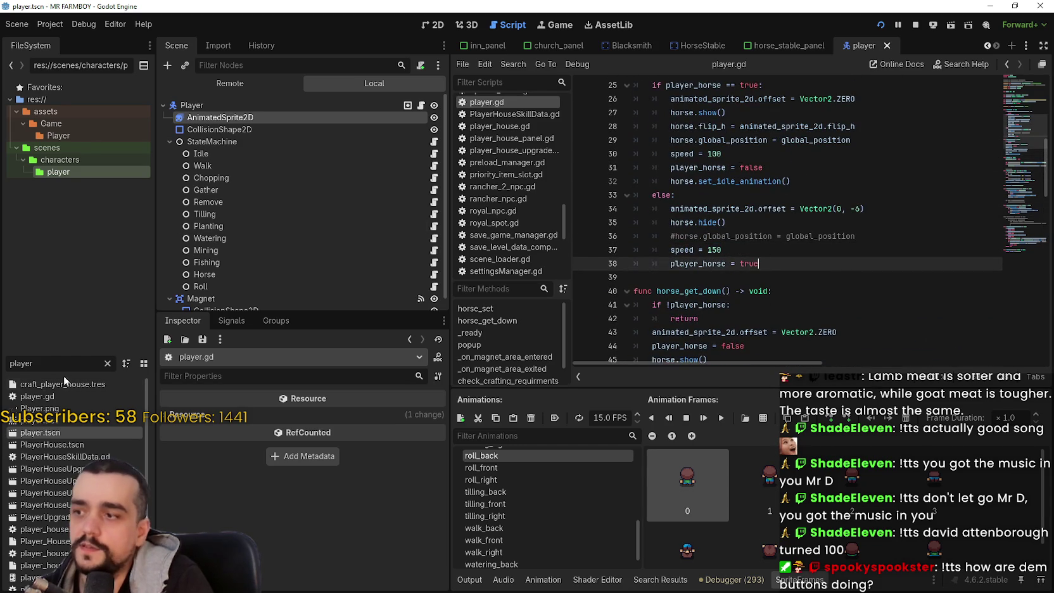
- Filter files for 'game_' and open game_manager.gd at the horse_stable_ declaration
type("game_m")
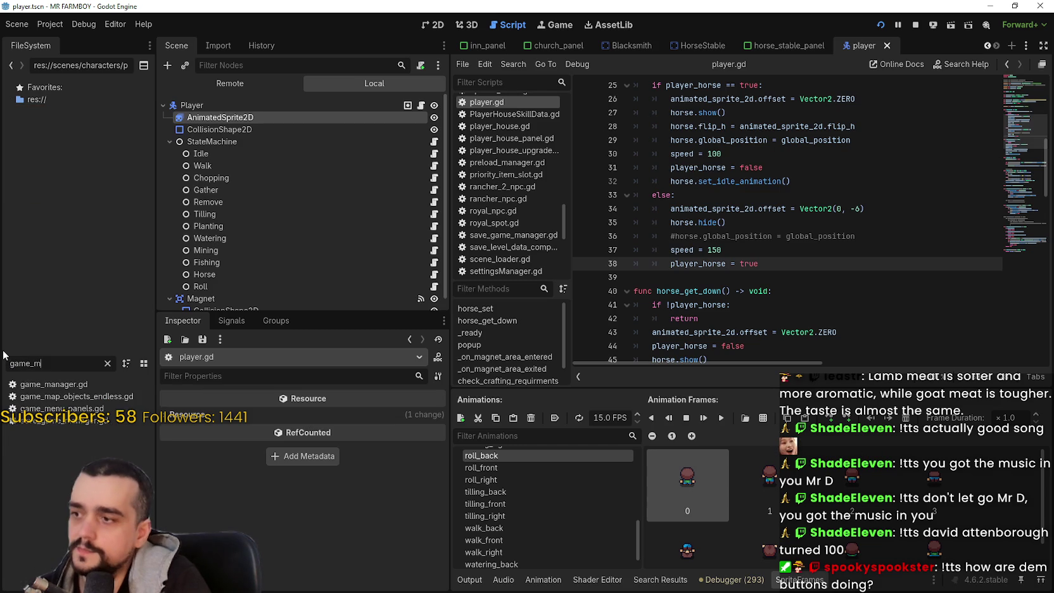
left_click(48, 383)
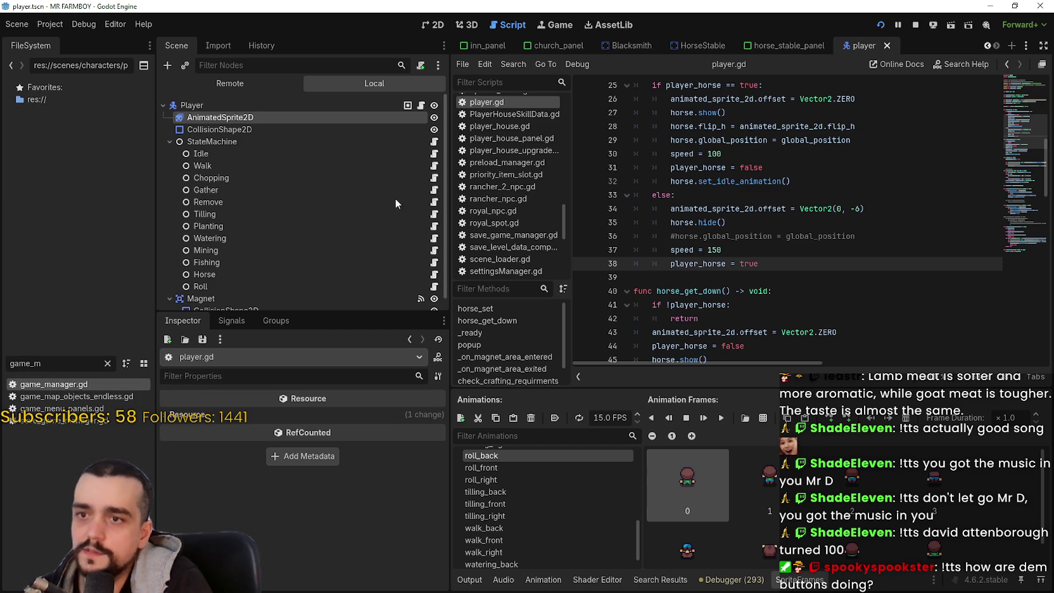
scroll(875, 203, "up", 3)
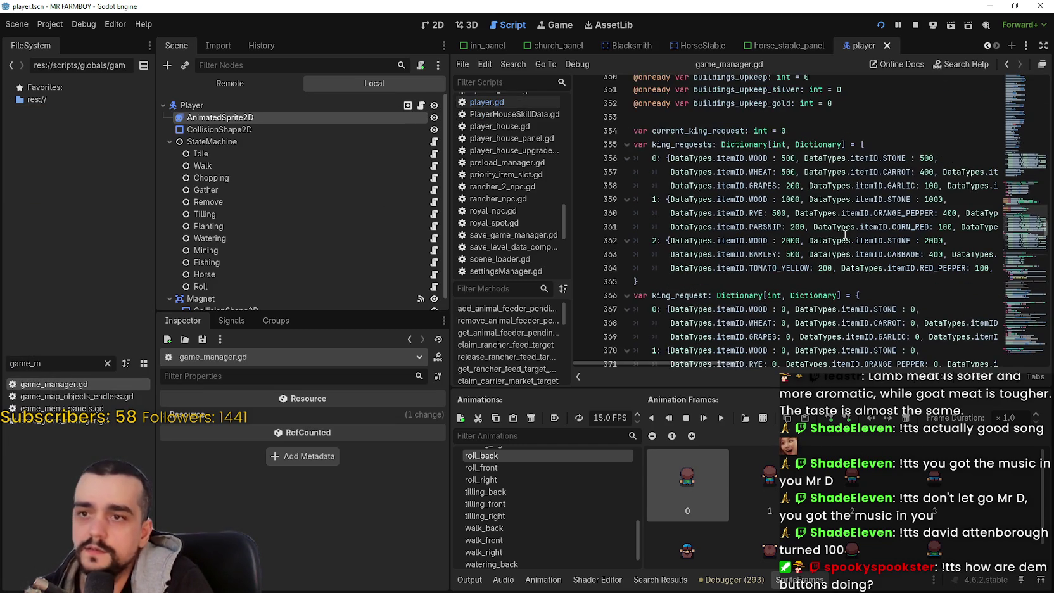
scroll(964, 195, "down", 2)
left_click_drag(1031, 229, 1016, 201)
left_click_drag(1021, 181, 1020, 115)
left_click(873, 263)
key("Return")
type("@onread")
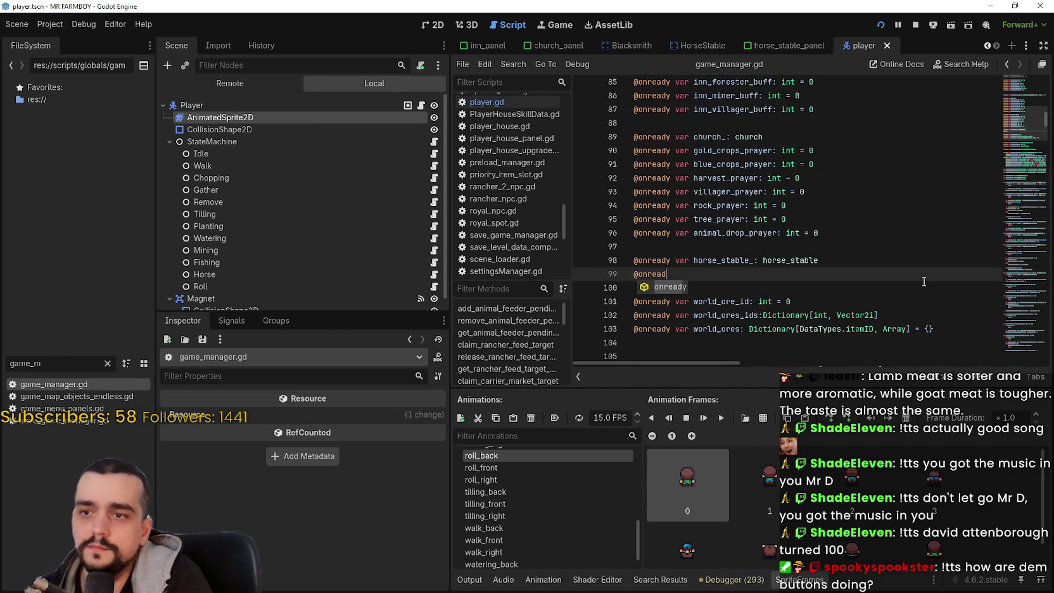
key("Return")
type("var ho")
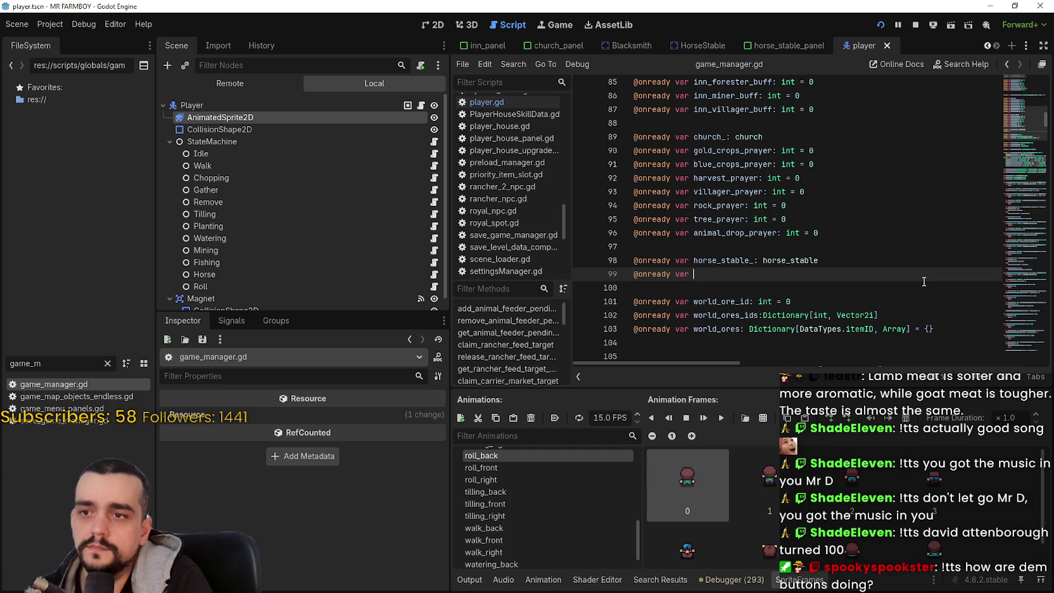
type("rse_sp")
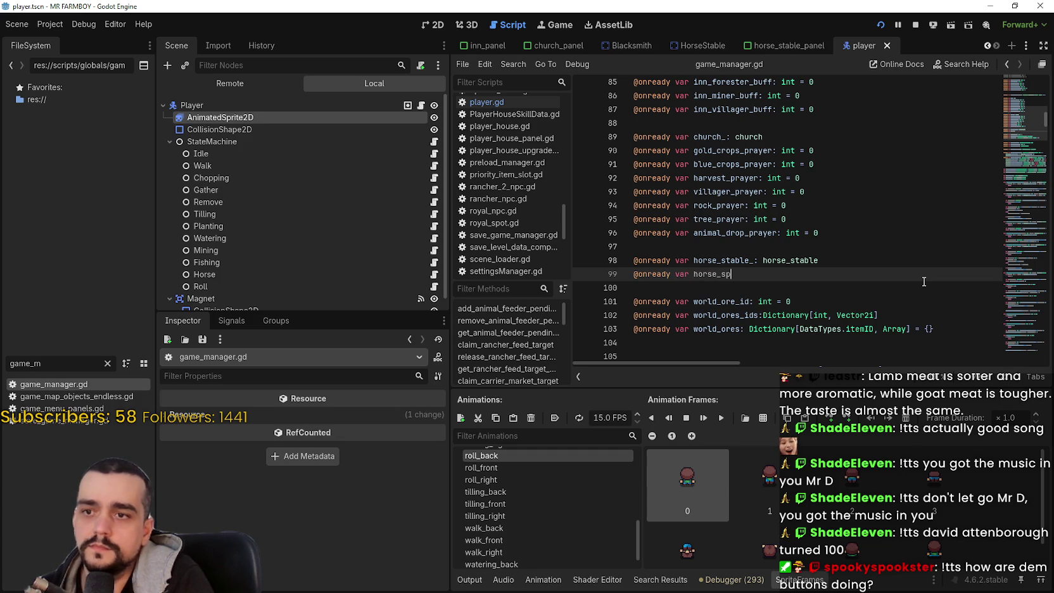
type("eed_stat:")
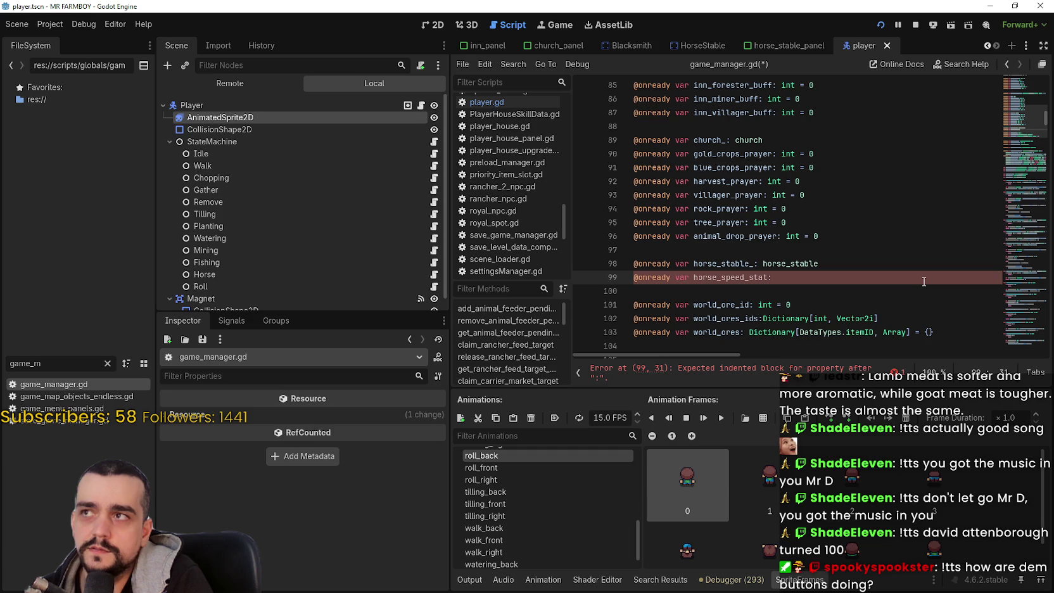
type(" float")
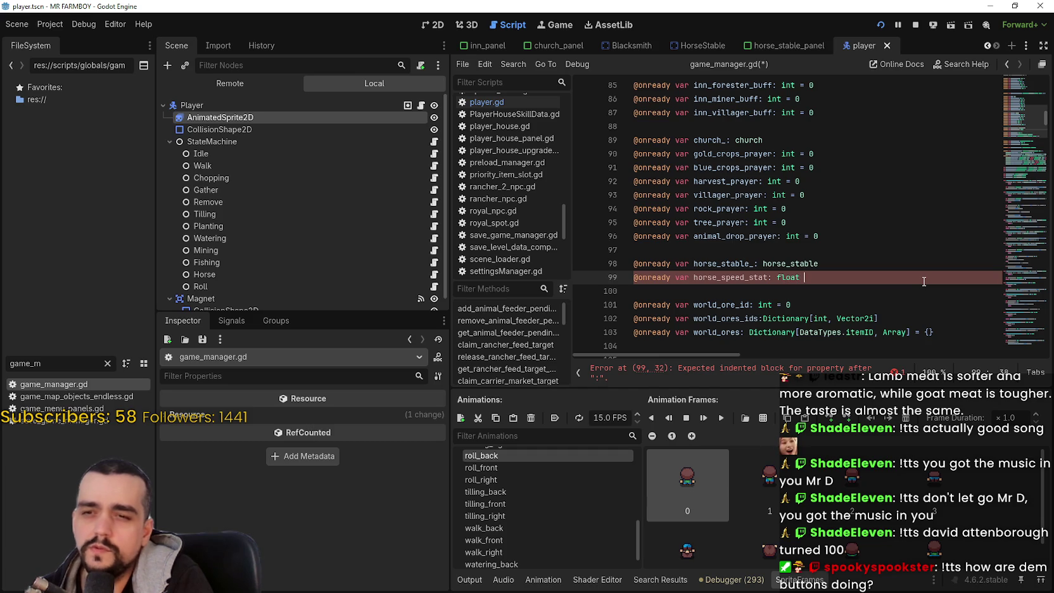
key("BackSpace")
key("BackSpace")
type("= 1.0")
key("ctrl+s")
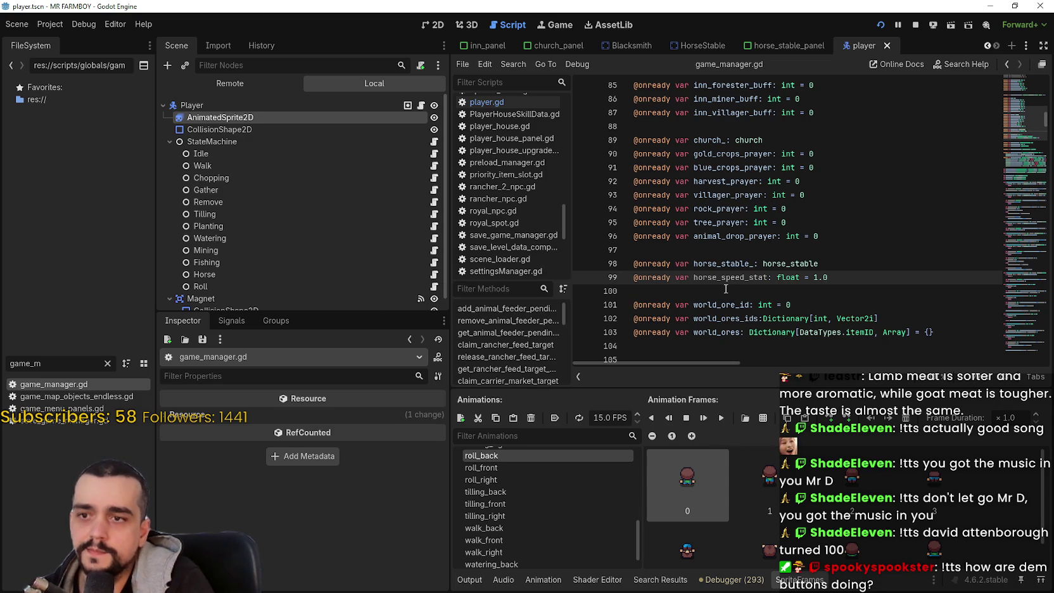
- Change the horse_speed_stat default from 1.0 to 1.1 and save the project
left_click(840, 289)
double_click(828, 274)
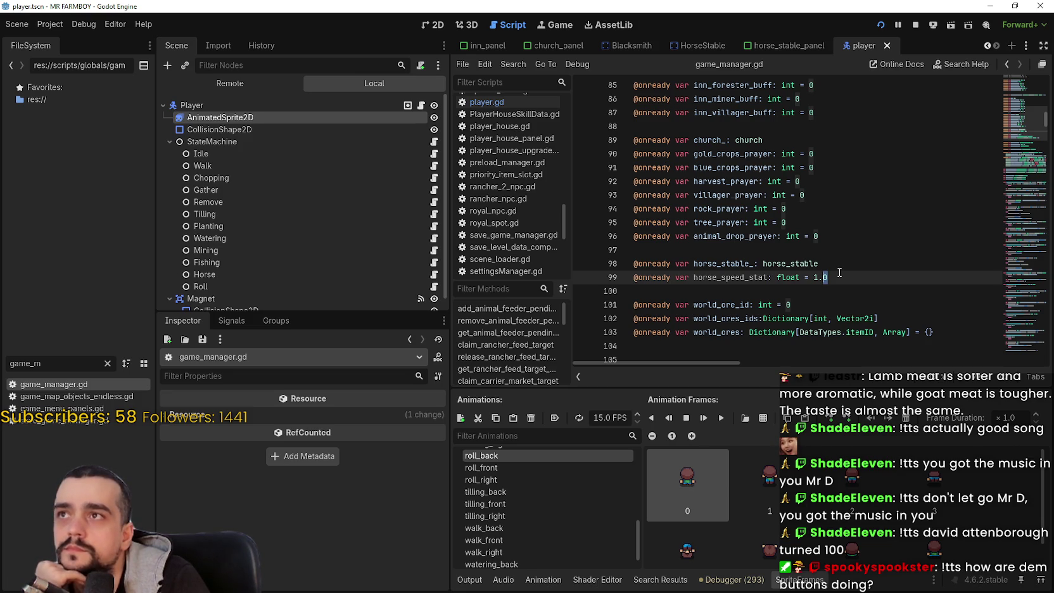
type("1")
key("ctrl+s")
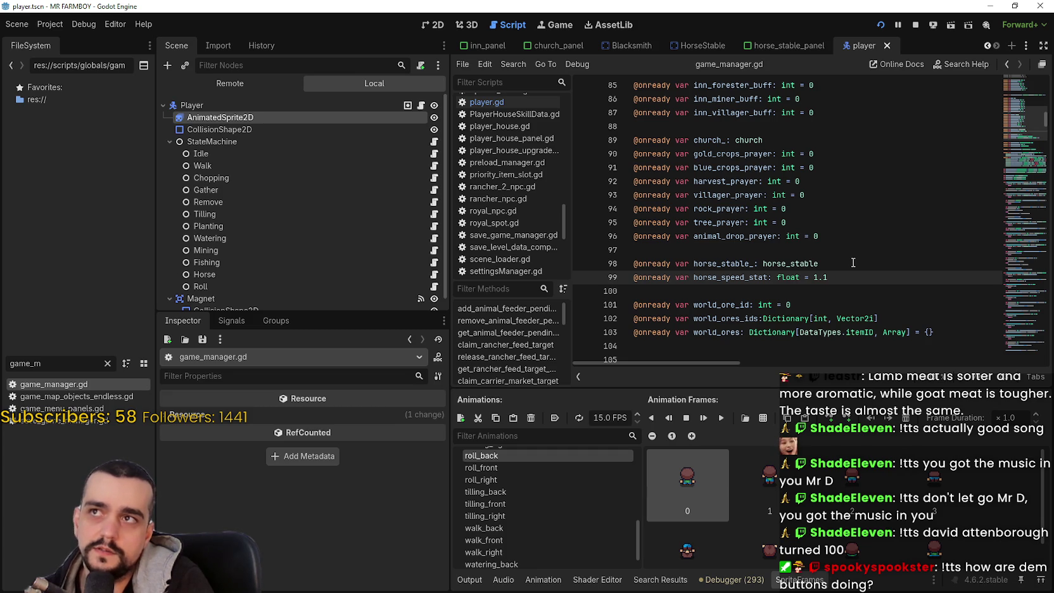
key("ctrl+shift+Left")
key("ctrl+shift+Left")
key("ctrl+shift+Left")
key("ctrl+c")
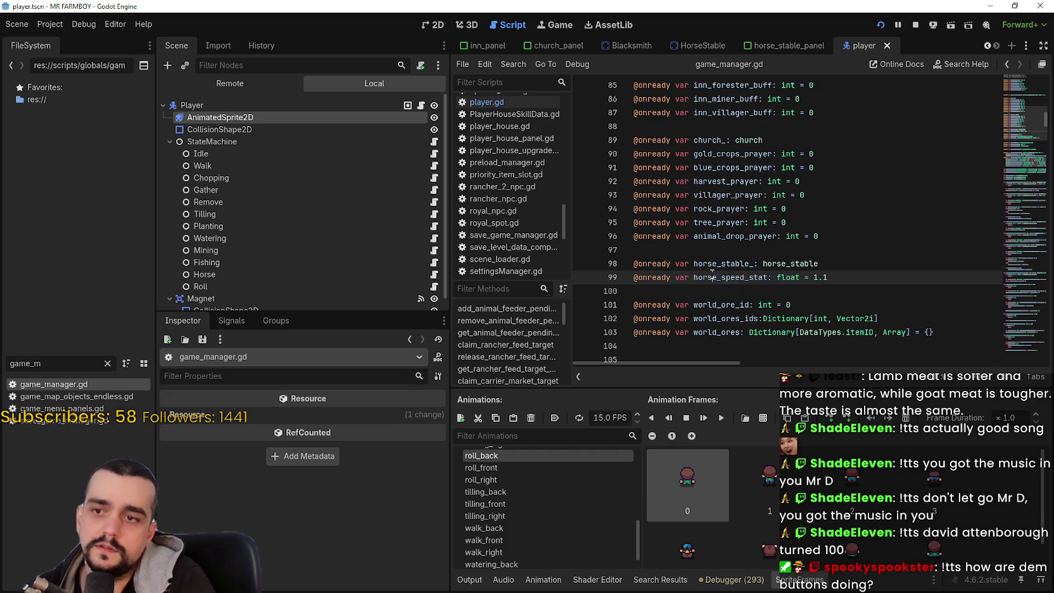
left_click(694, 285)
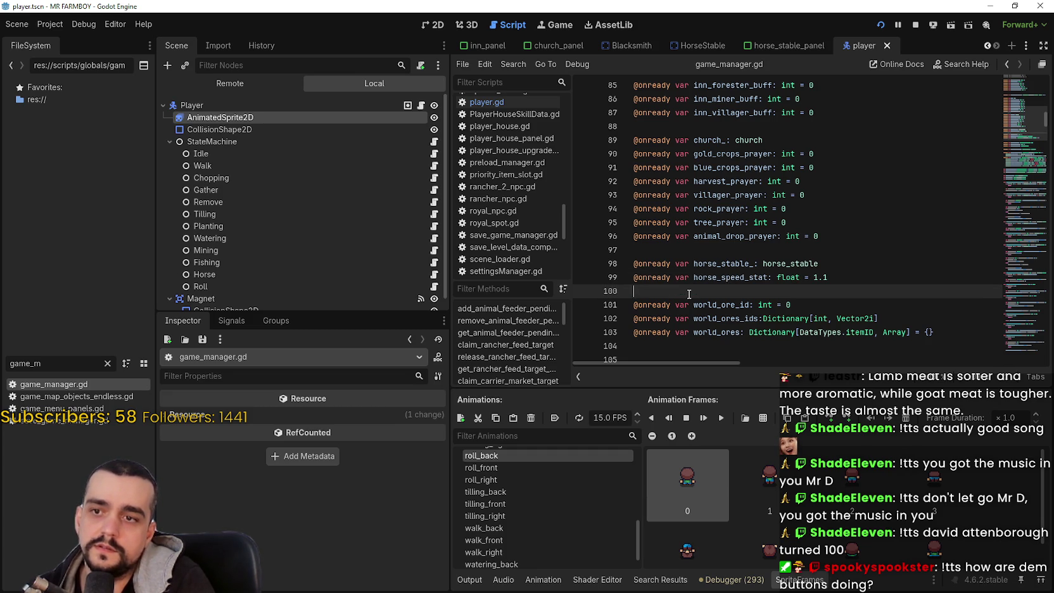
key("ctrl+s")
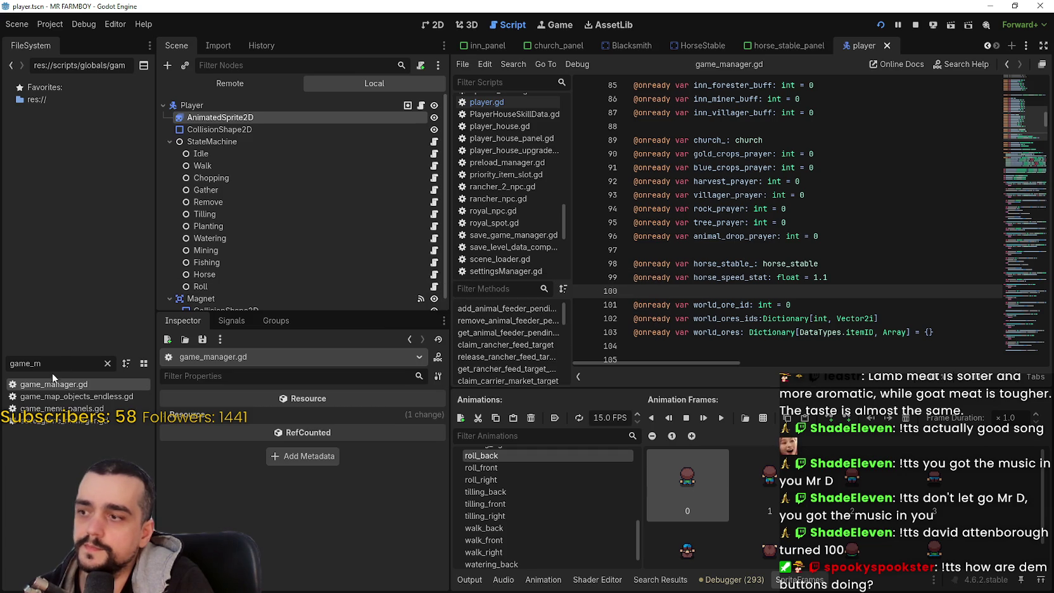
left_click(421, 105)
- Open player.gd and review the speed variable and animated_sprite_2d lines
left_click(786, 247)
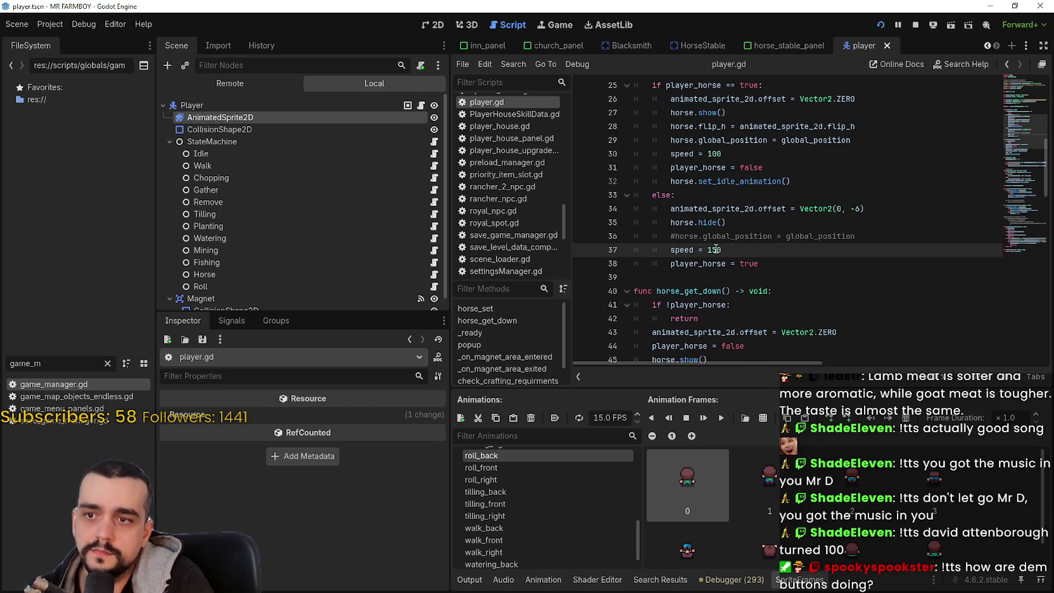
scroll(779, 208, "up", 3)
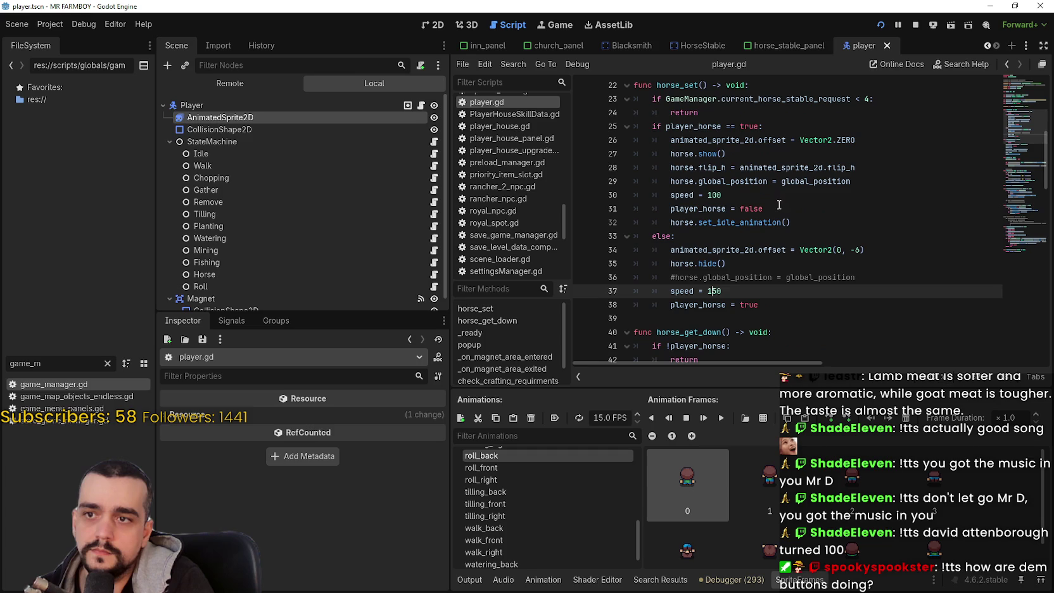
double_click(682, 196)
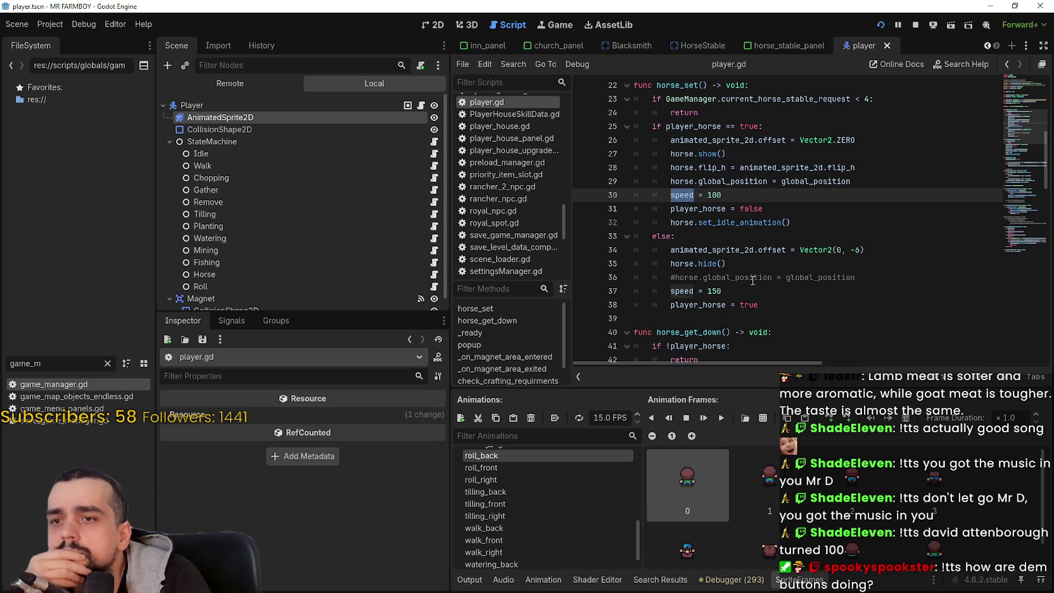
left_click(729, 303)
double_click(689, 251)
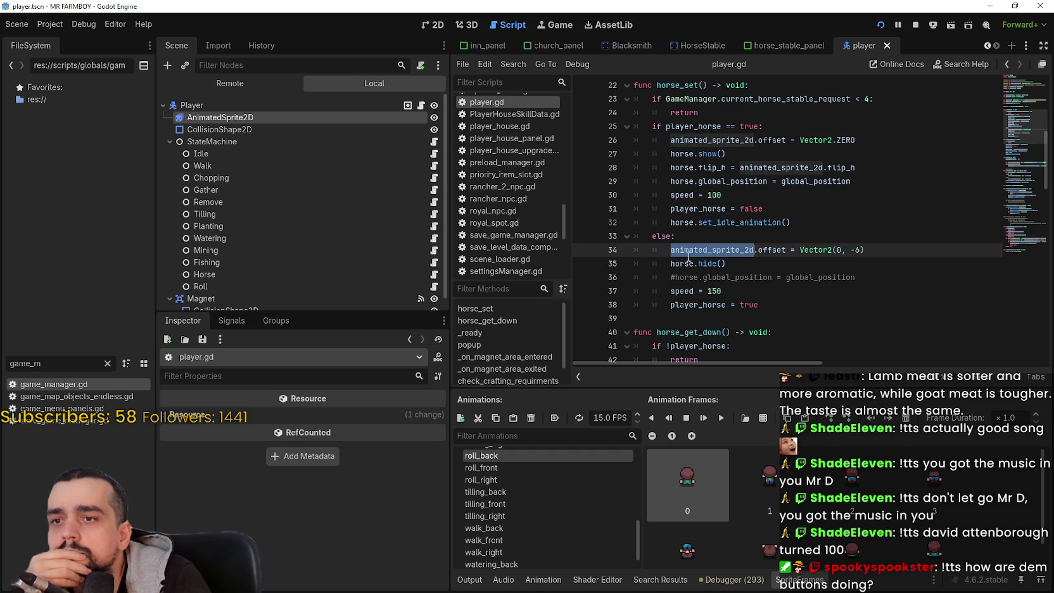
- Change line 37's mounted speed from 150 to 100 * horse_speed_stat
left_click(755, 297)
key("Left")
key("Left")
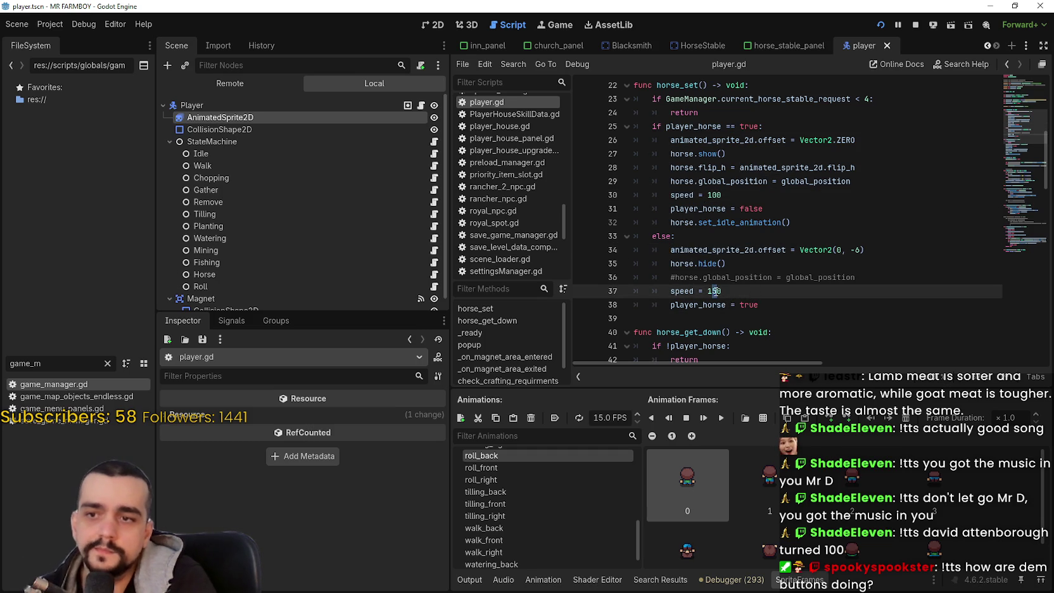
type("0 ")
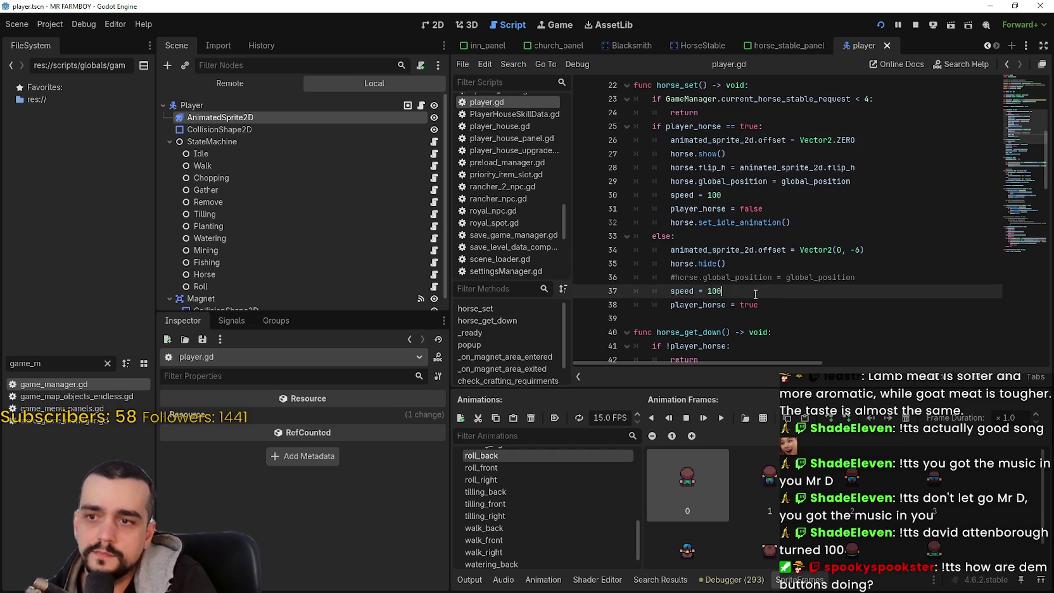
type("*")
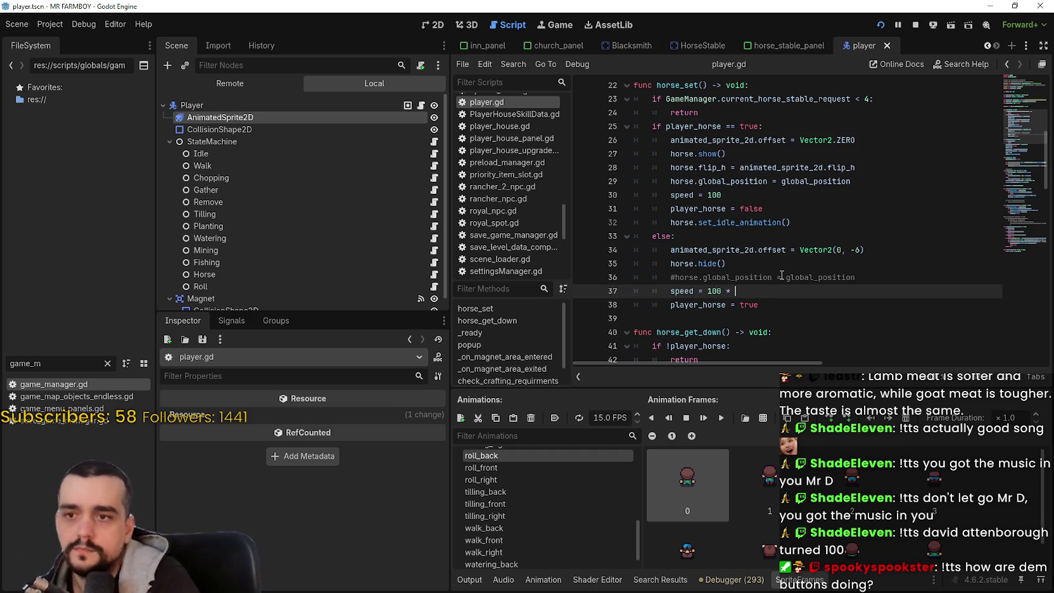
key("ctrl+v")
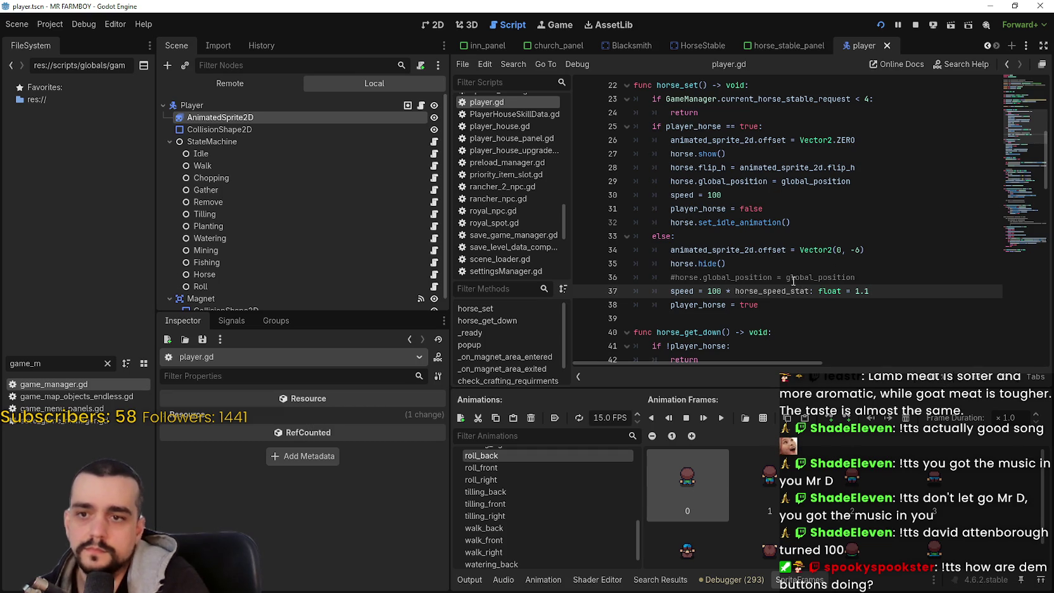
mouse_move(806, 291)
left_mouse_down()
mouse_move(865, 292)
mouse_move(809, 292)
left_mouse_up()
key("BackSpace")
- Prefix it with GameManager so it reads 100 * GameManager.horse_speed_stat, and save
left_click(737, 292)
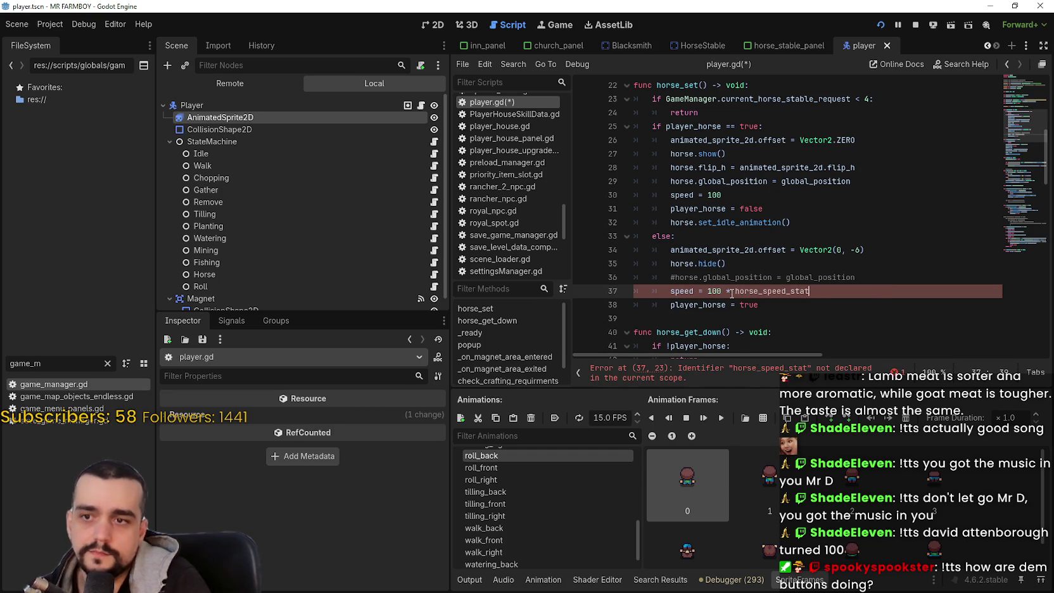
type("GameN")
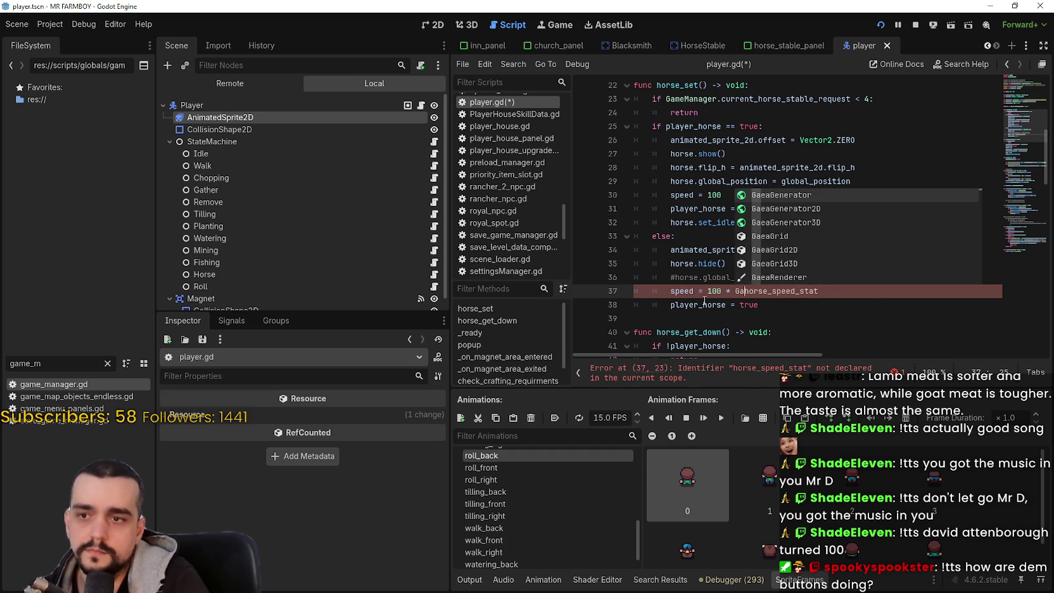
key("BackSpace")
type("Mana")
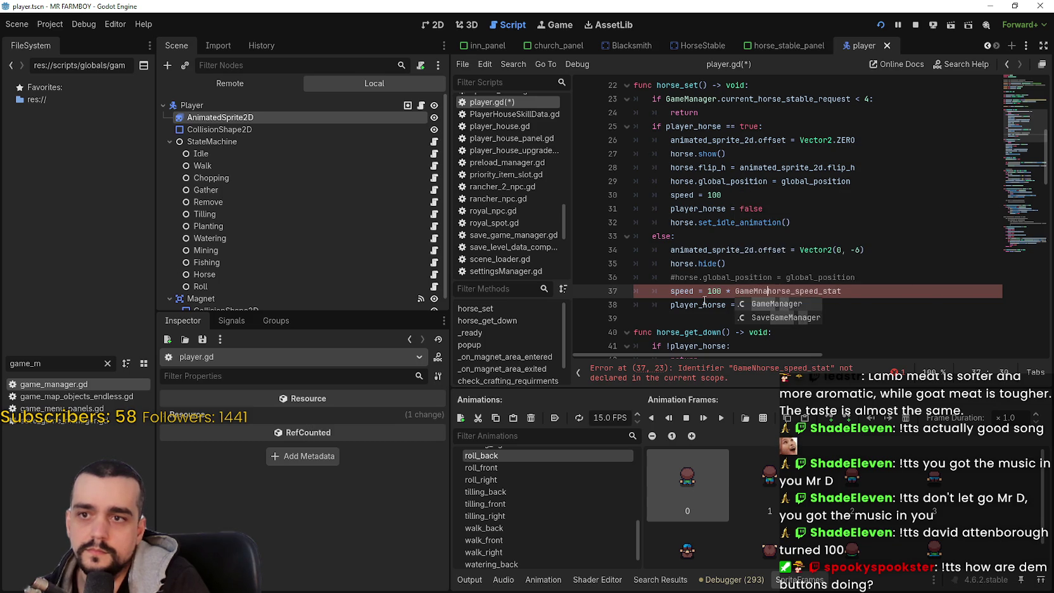
key("Return")
type(".")
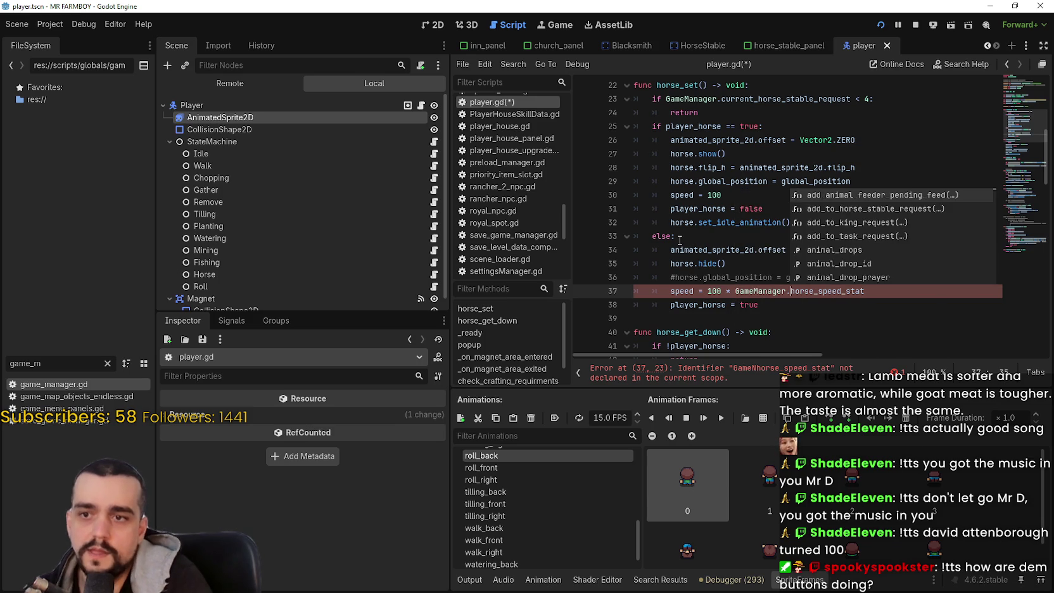
left_click(709, 252)
left_click(803, 291)
key("ctrl+s")
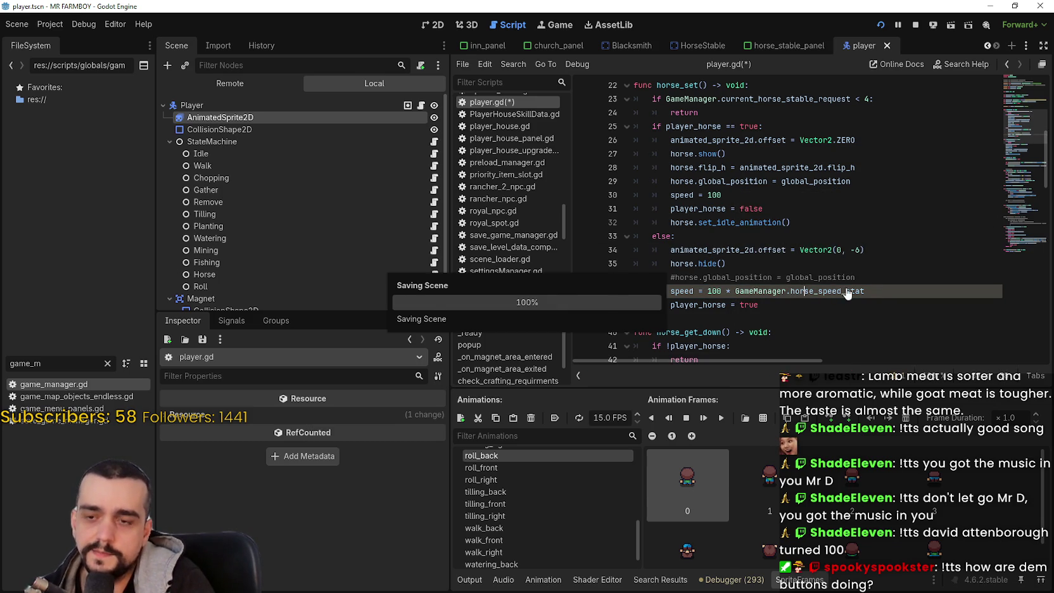
- Stop the running game and switch to the horse_stable_panel scene
left_click_drag(735, 290, 864, 290)
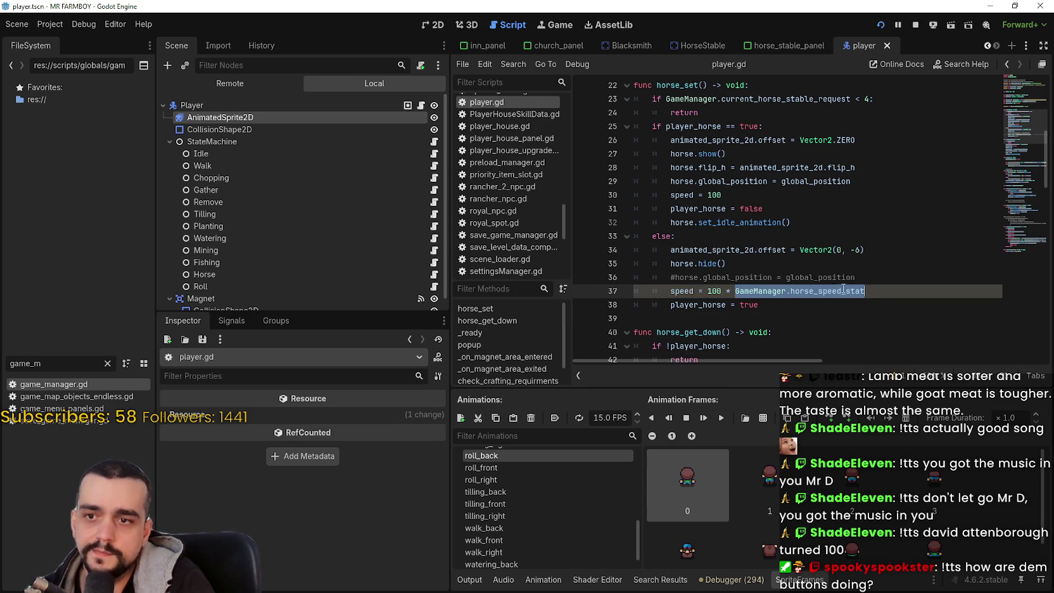
left_click(915, 24)
left_click(50, 363)
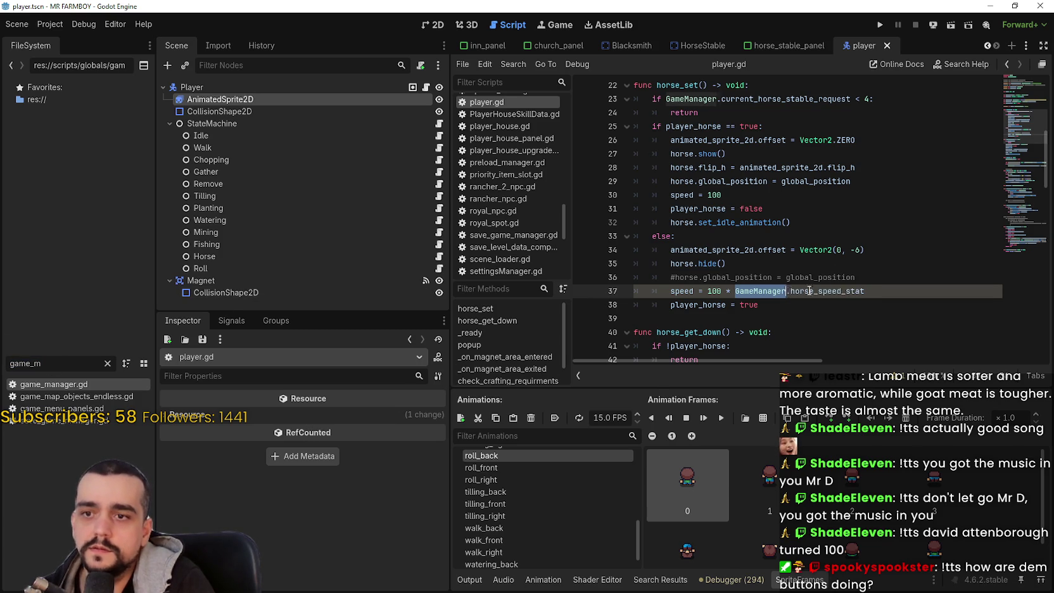
left_click(789, 45)
- Turn on has_buff_only for HorseUnlock, raise its buff to 10, and save the scene
scroll(329, 225, "down", 2)
left_click(300, 234)
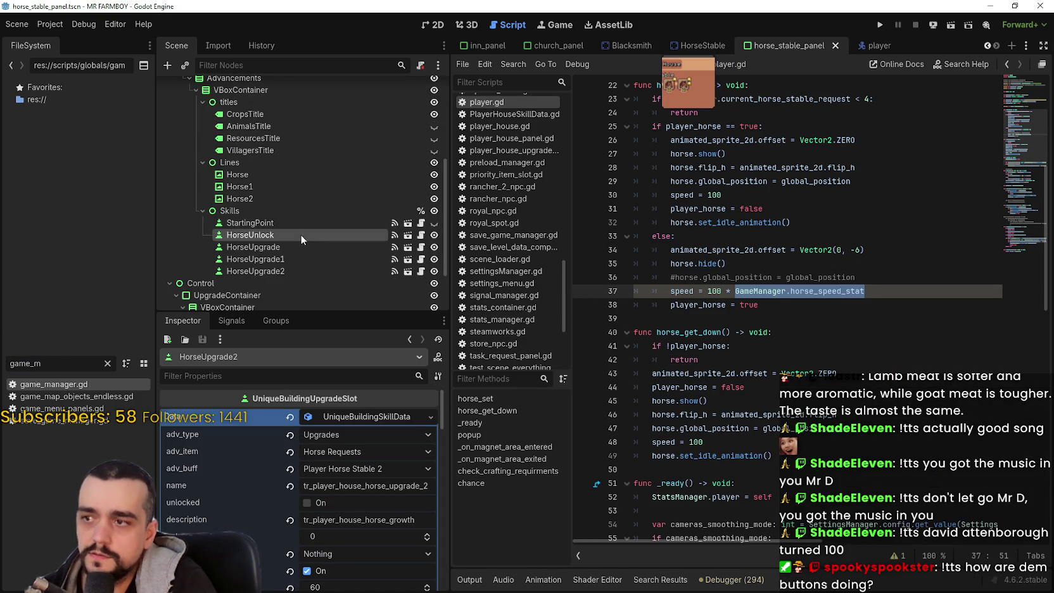
scroll(365, 517, "down", 3)
scroll(367, 514, "down", 1)
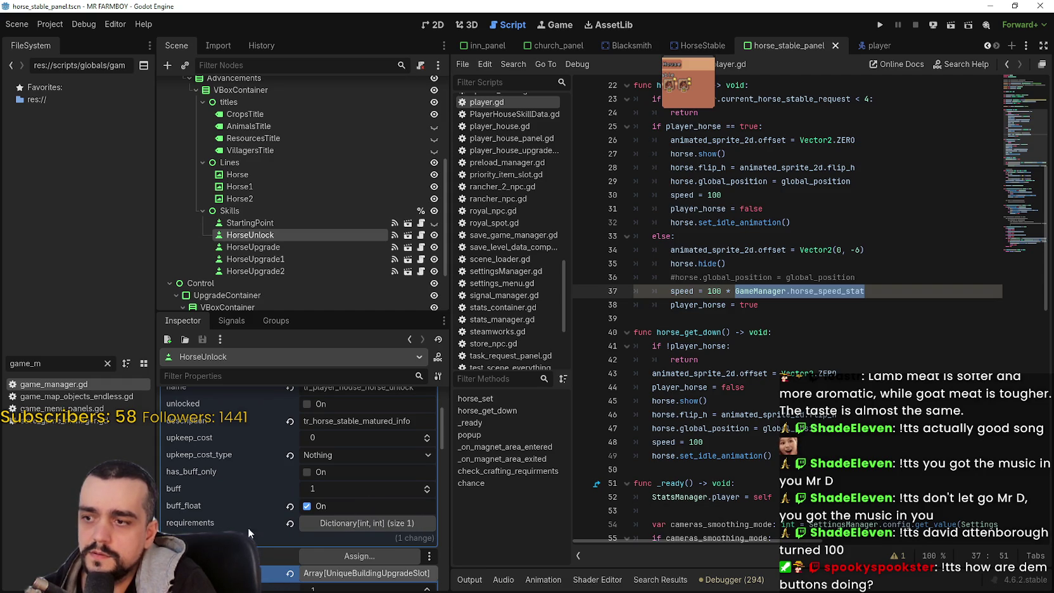
left_click(316, 470)
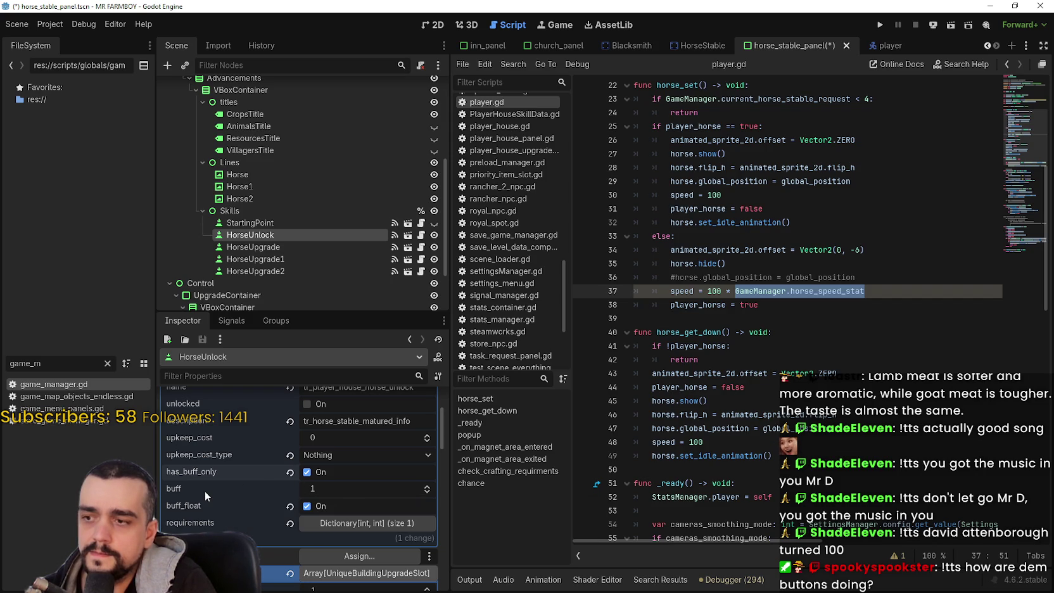
left_click_drag(339, 490, 344, 483)
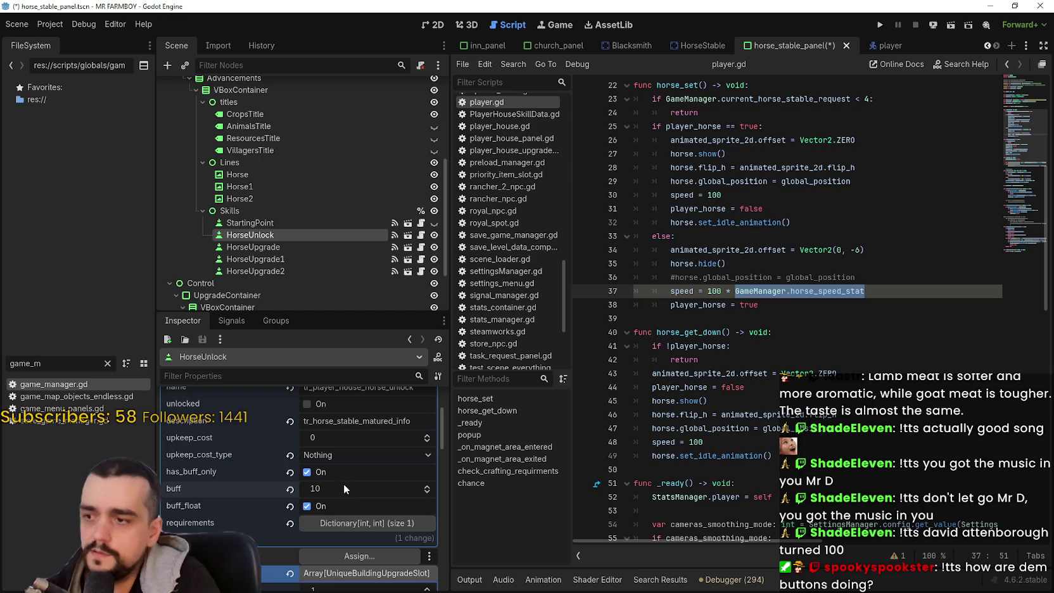
key("ctrl+s")
- Set HorseUpgrade1's buff value to 50
left_click(282, 245)
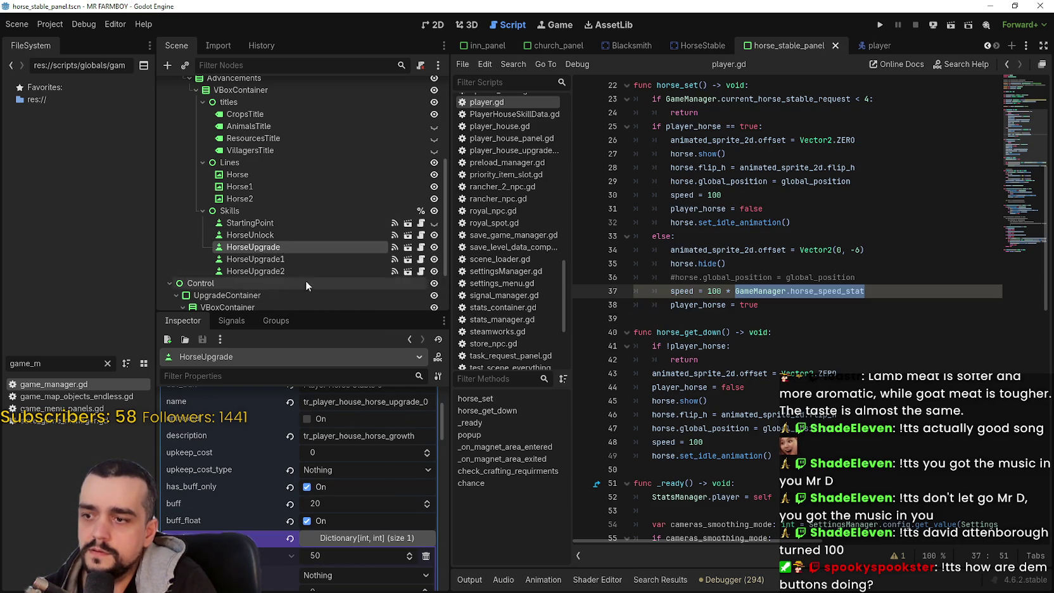
left_click(292, 258)
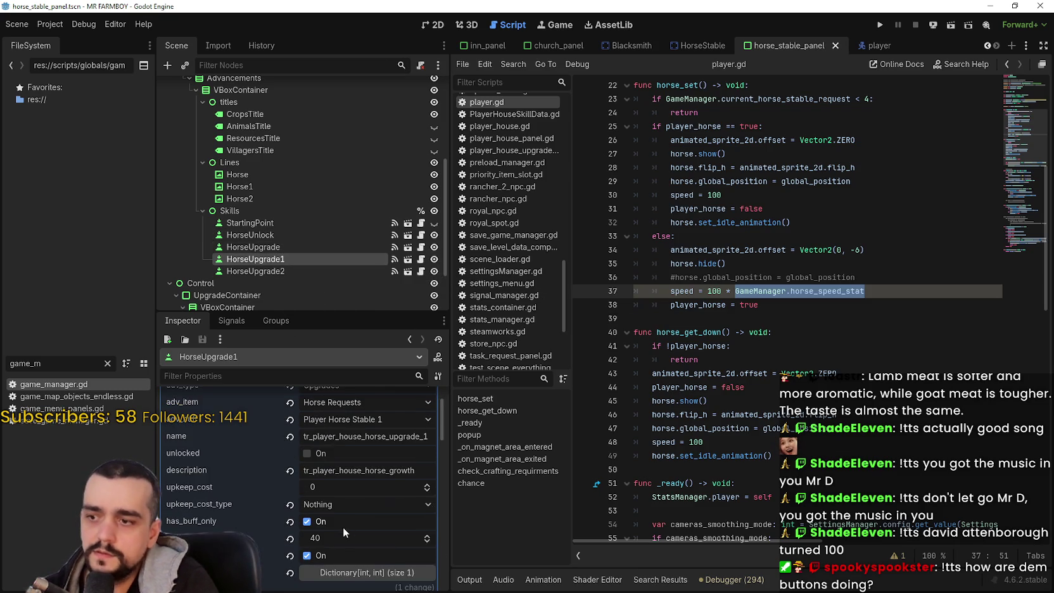
scroll(344, 528, "down", 1)
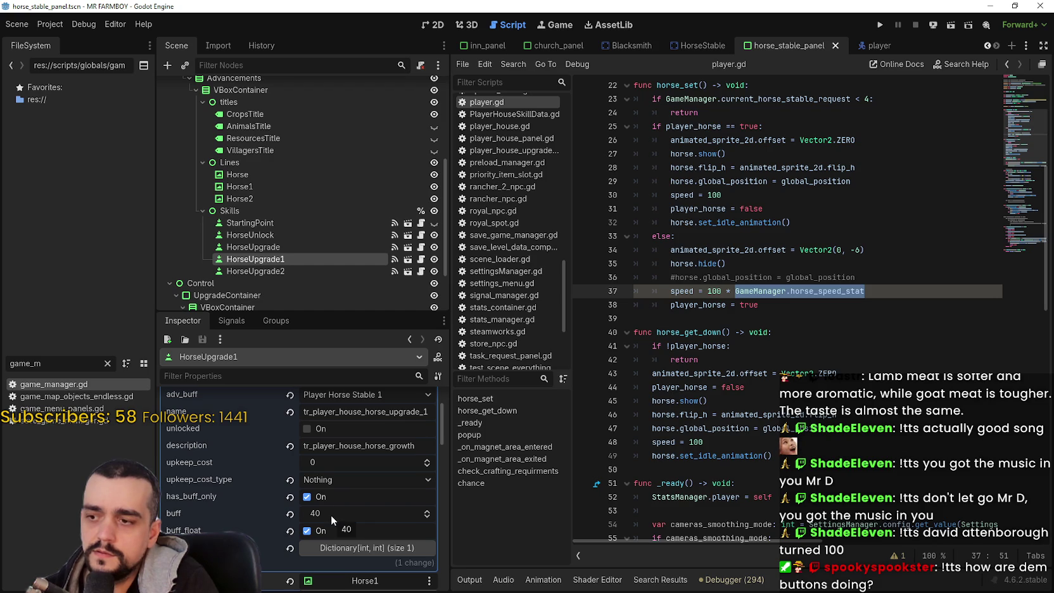
left_click(317, 515)
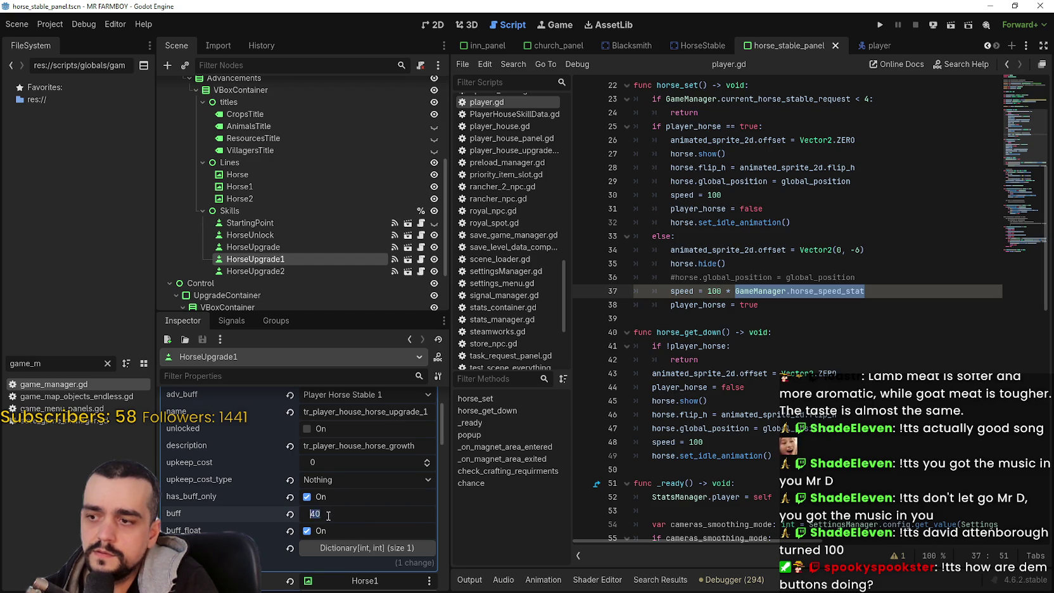
type("5")
left_click(284, 283)
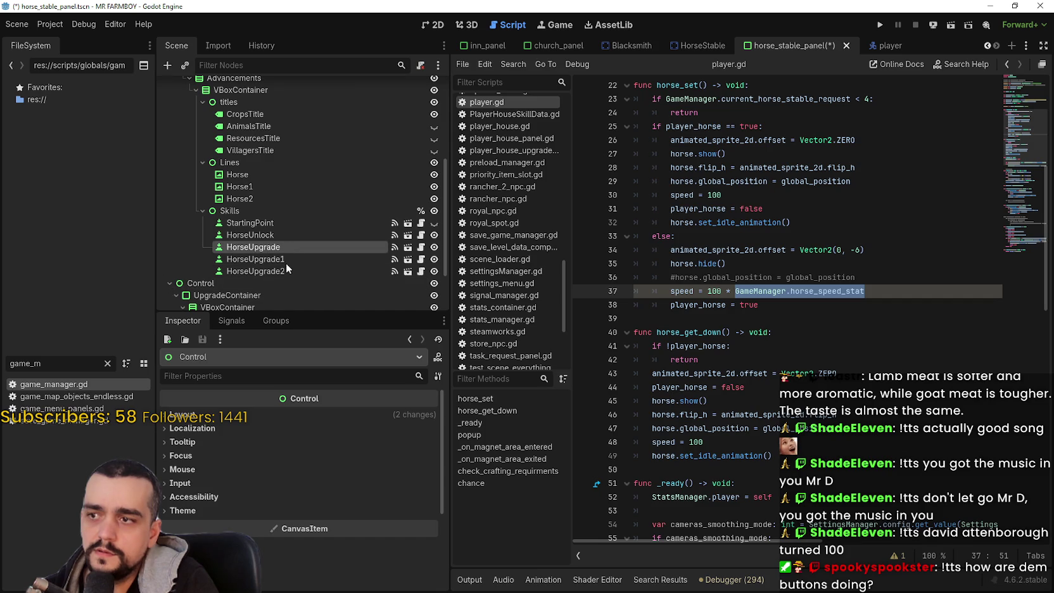
- Change HorseUpgrade2's buff from 60 to 50
left_click(286, 260)
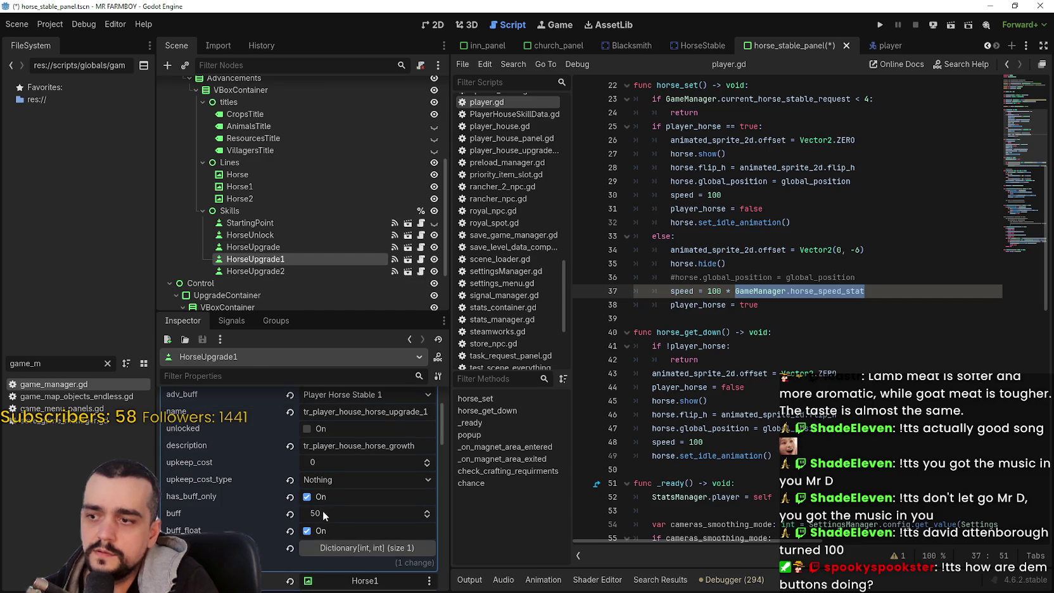
left_click(257, 272)
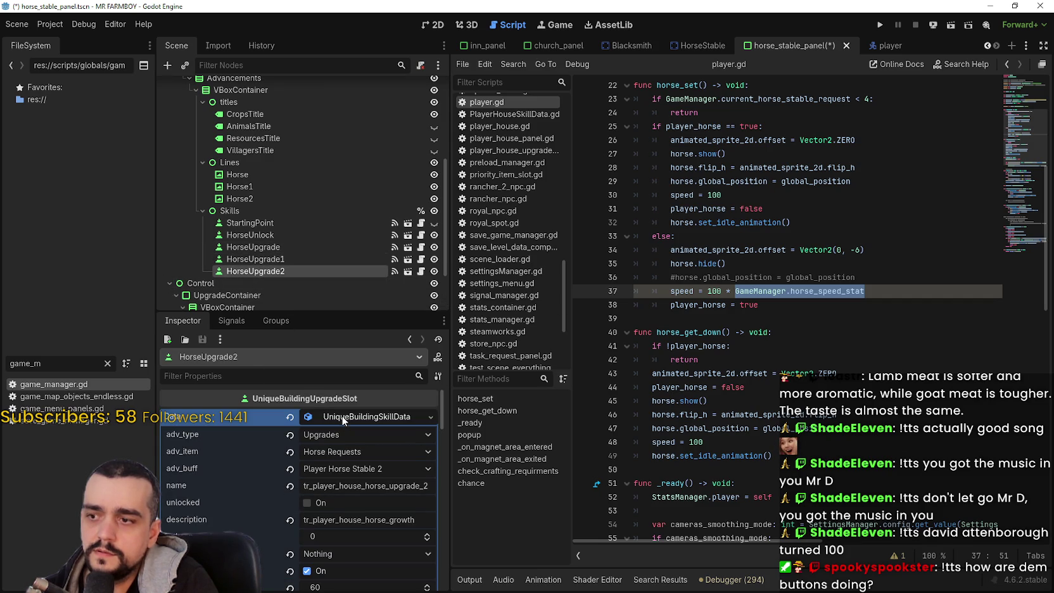
left_click(346, 417)
left_click(341, 416)
scroll(334, 503, "down", 1)
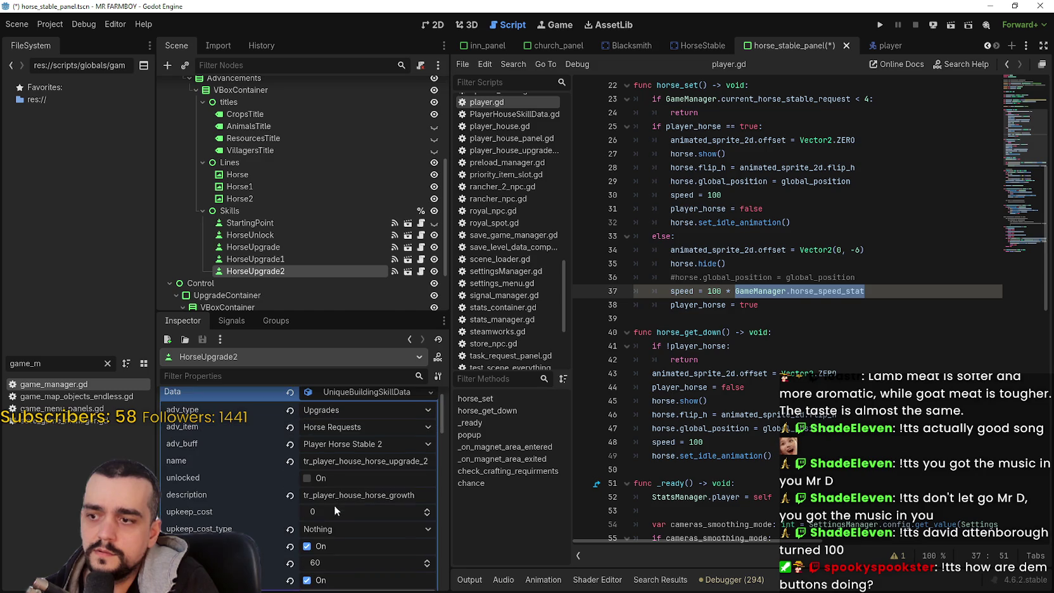
left_click(329, 565)
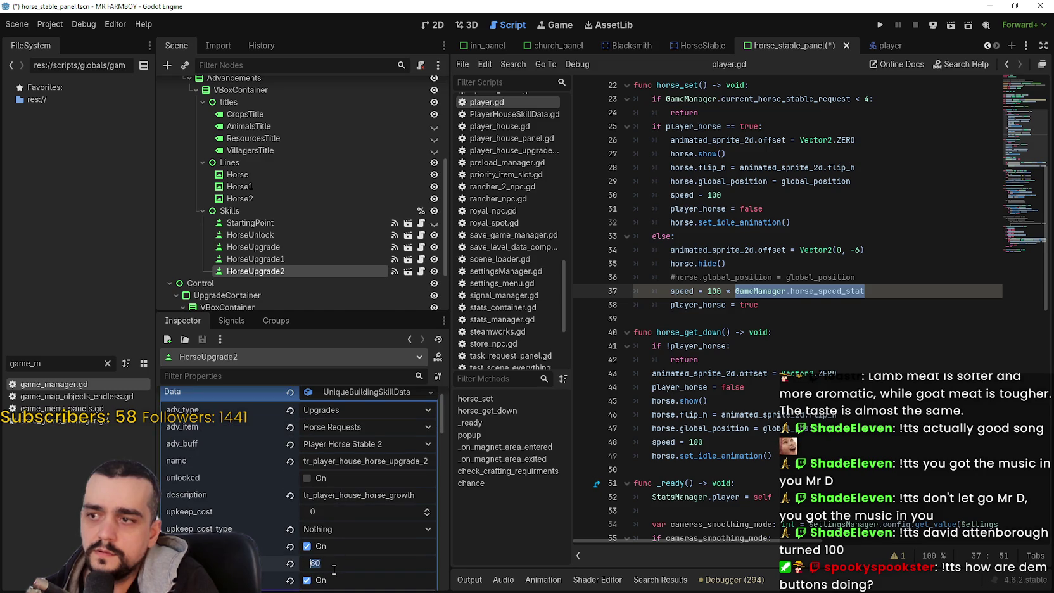
type("50")
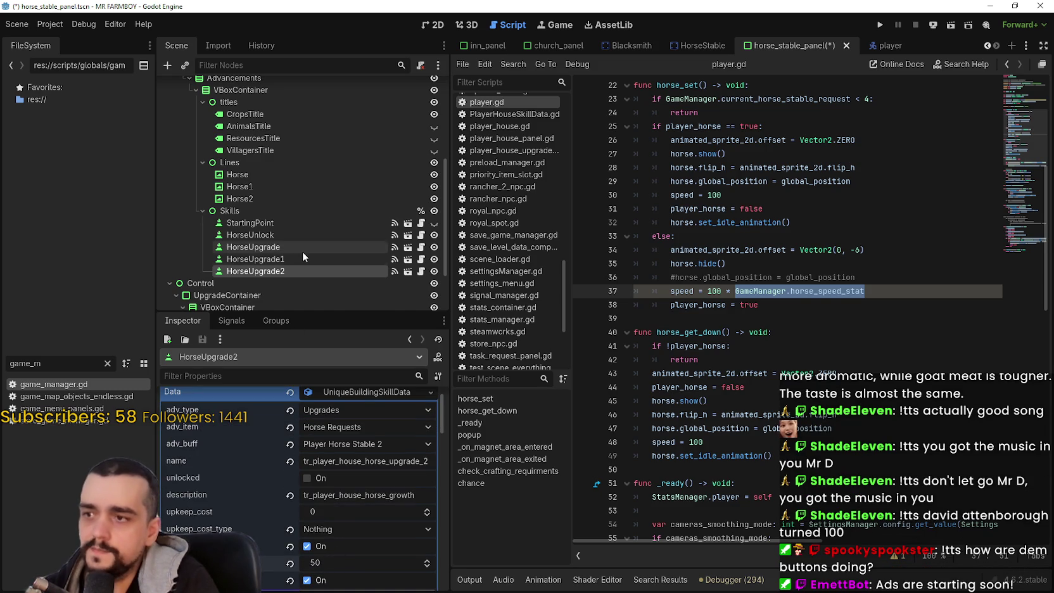
- Set HorseUpgrade1's buff back to 40 and HorseUpgrade's buff from 20 to 30
left_click(298, 257)
left_click(327, 514)
type("40")
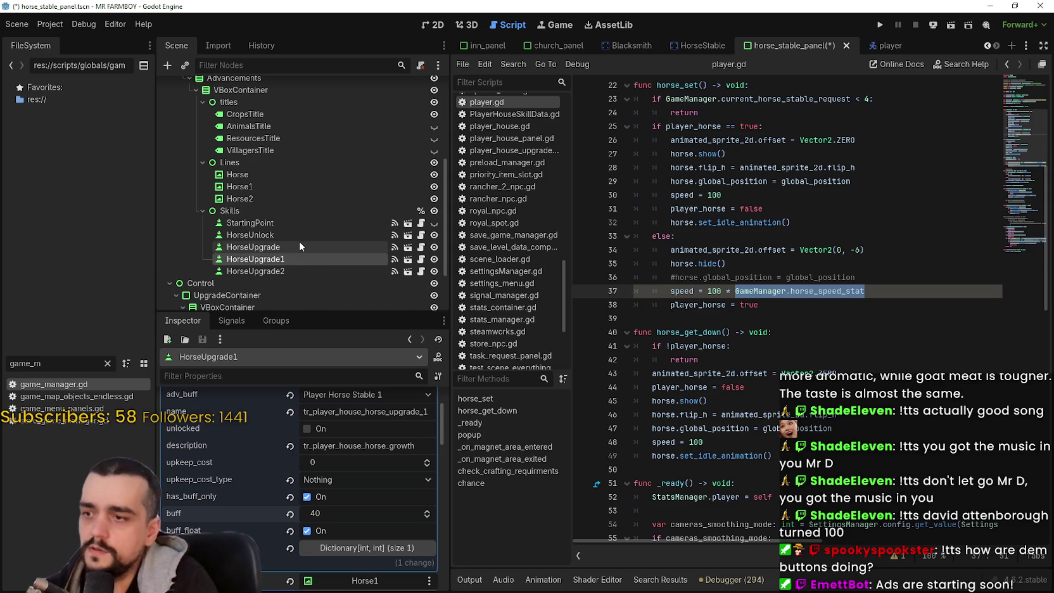
left_click(299, 247)
scroll(342, 503, "down", 1)
left_click(322, 480)
type("30")
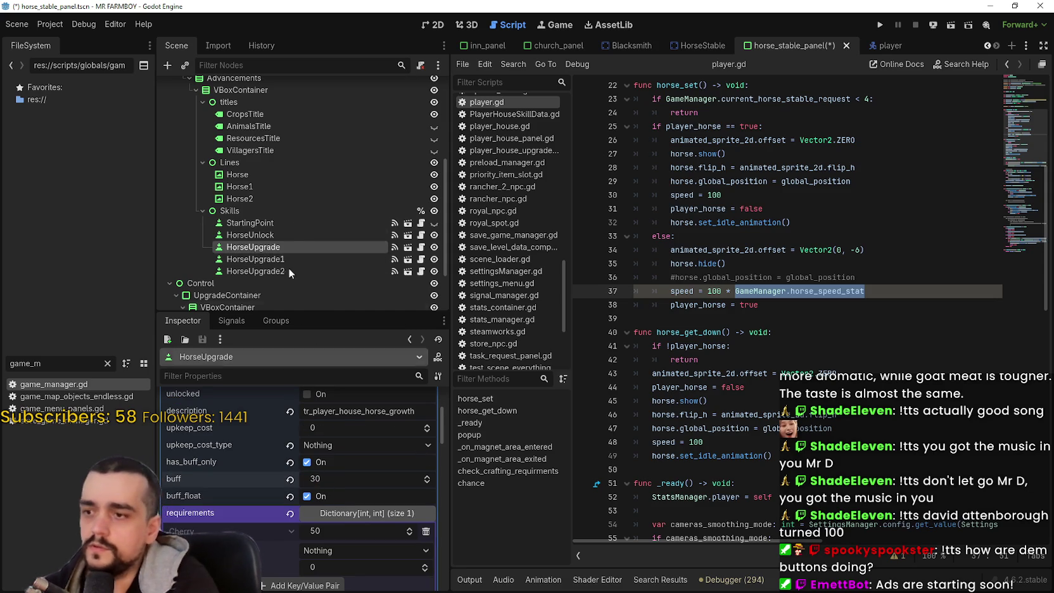
- Enter 20 as HorseUnlock's buff and save the horse_stable_panel scene
left_click(283, 236)
left_click(339, 491)
type("20")
key("Return")
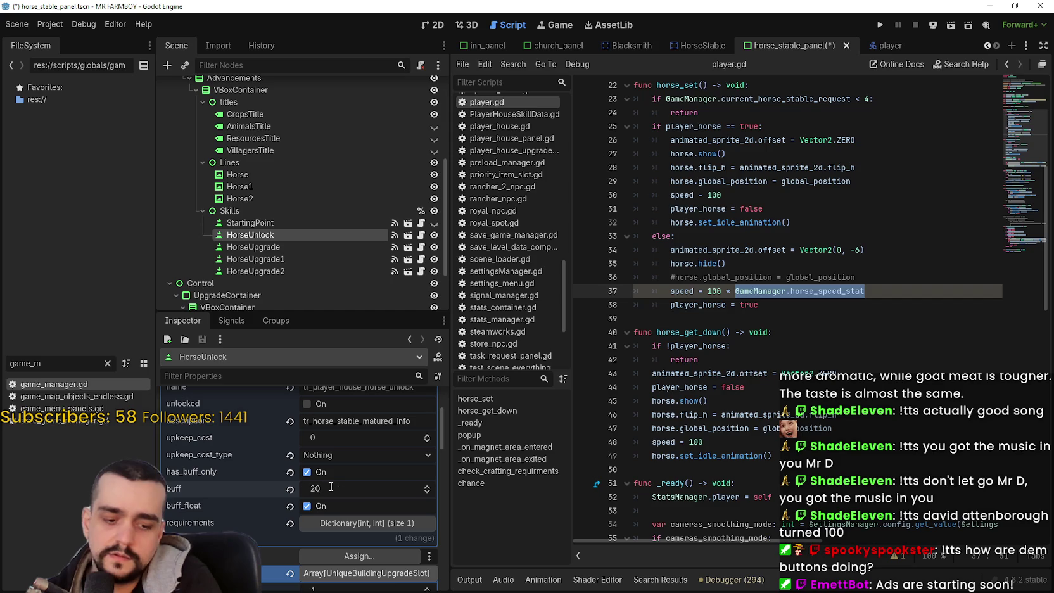
key("ctrl+s")
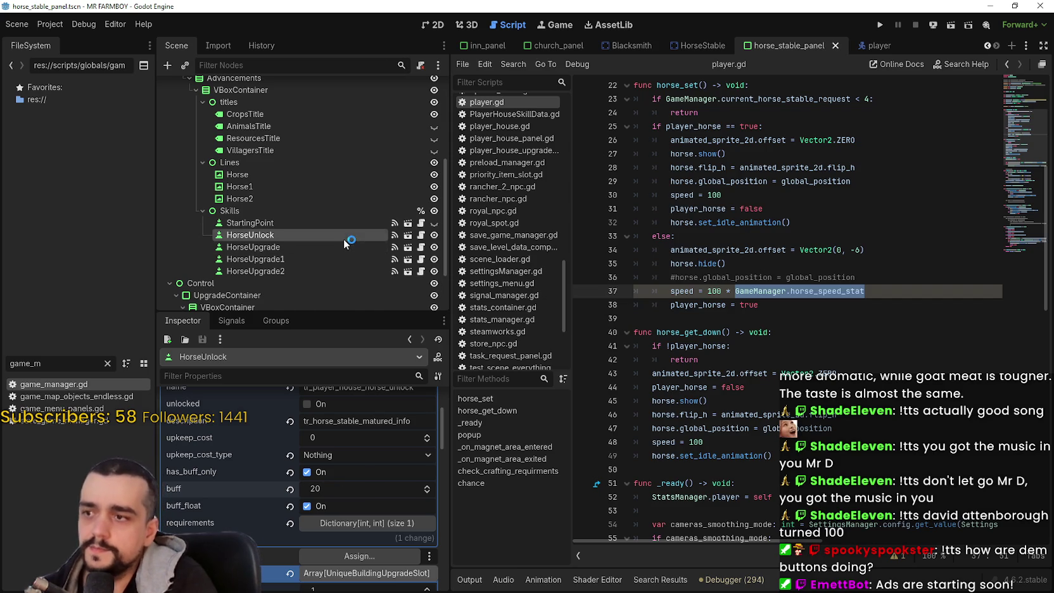
left_click(720, 236)
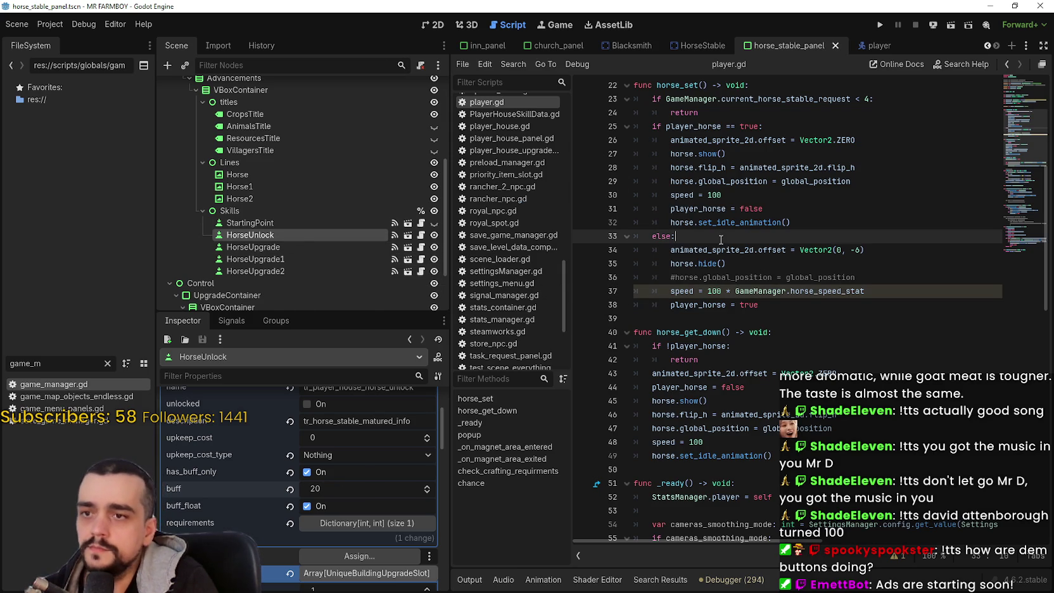
key("ctrl+s")
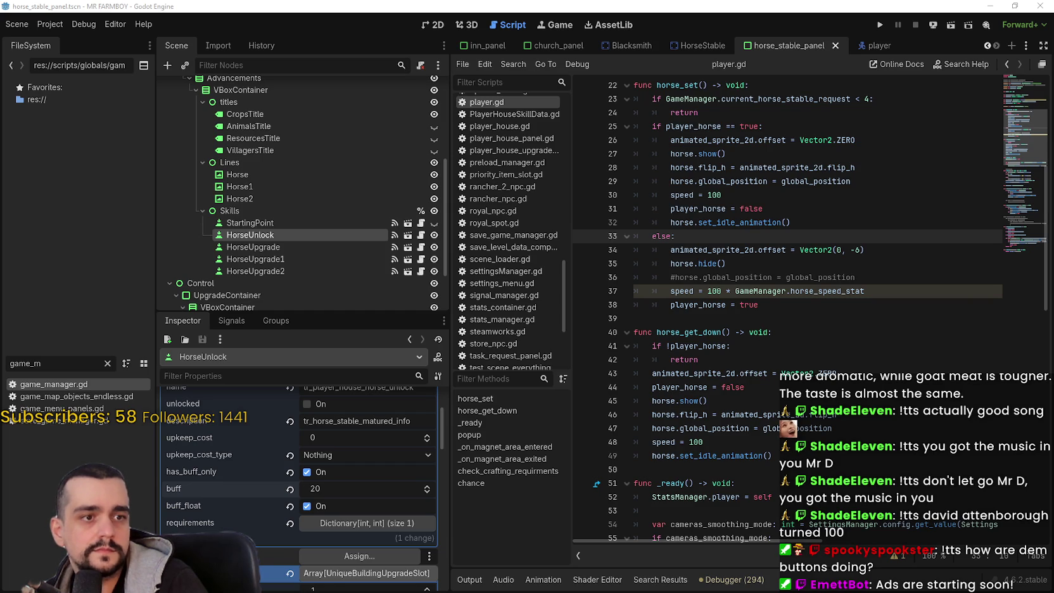
key("ctrl+s")
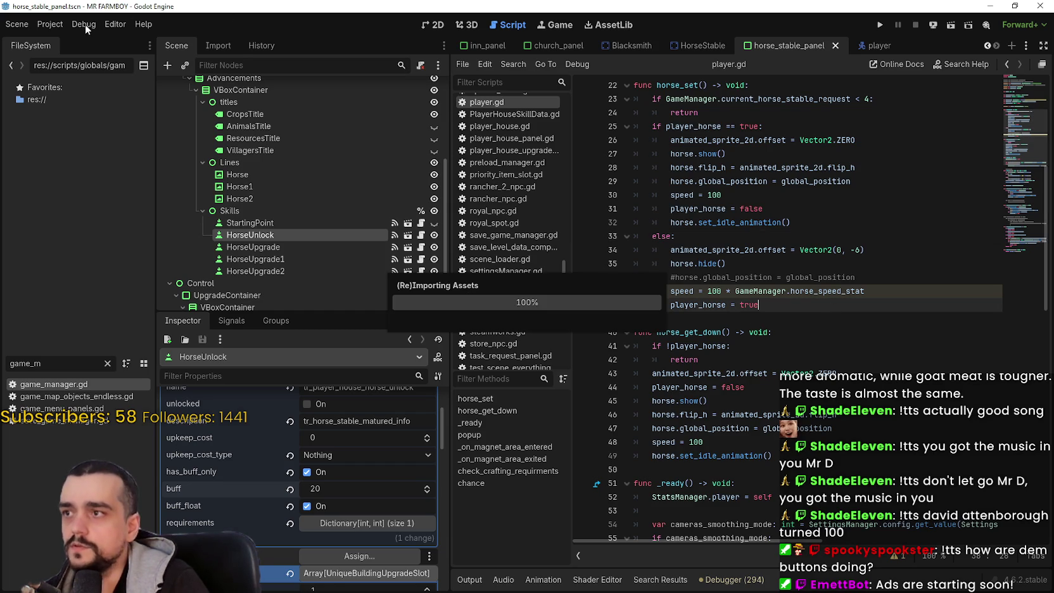
left_click(51, 26)
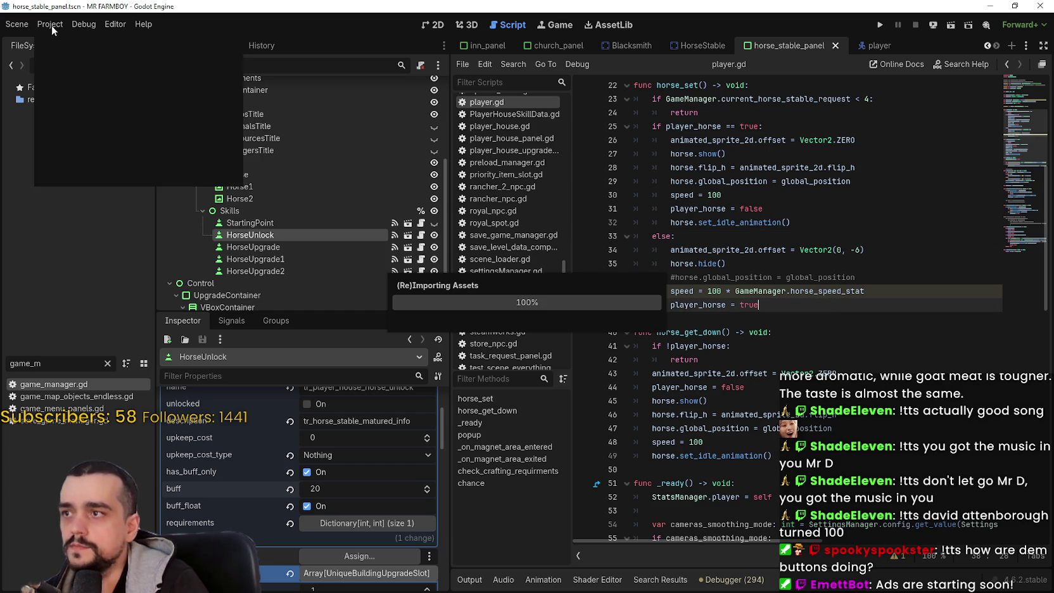
left_click(97, 22)
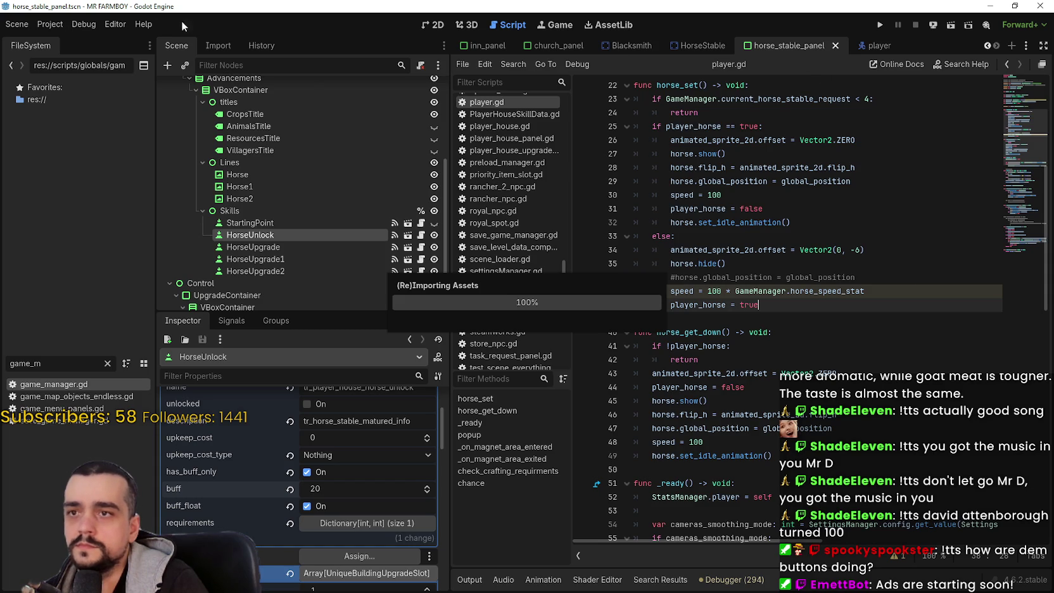
left_click(122, 22)
left_click(128, 23)
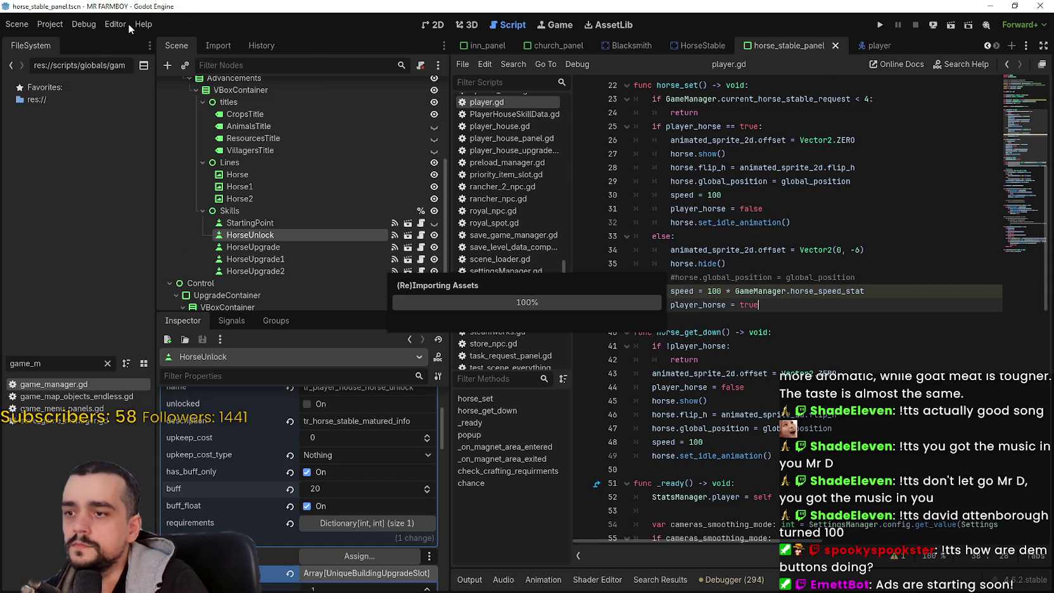
left_click(107, 24)
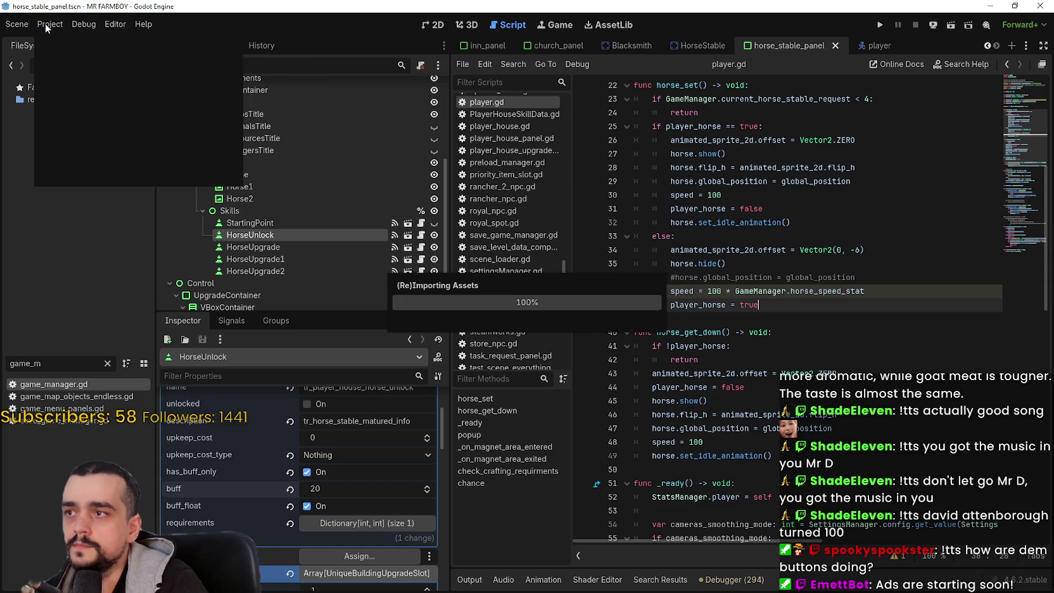
key("Escape")
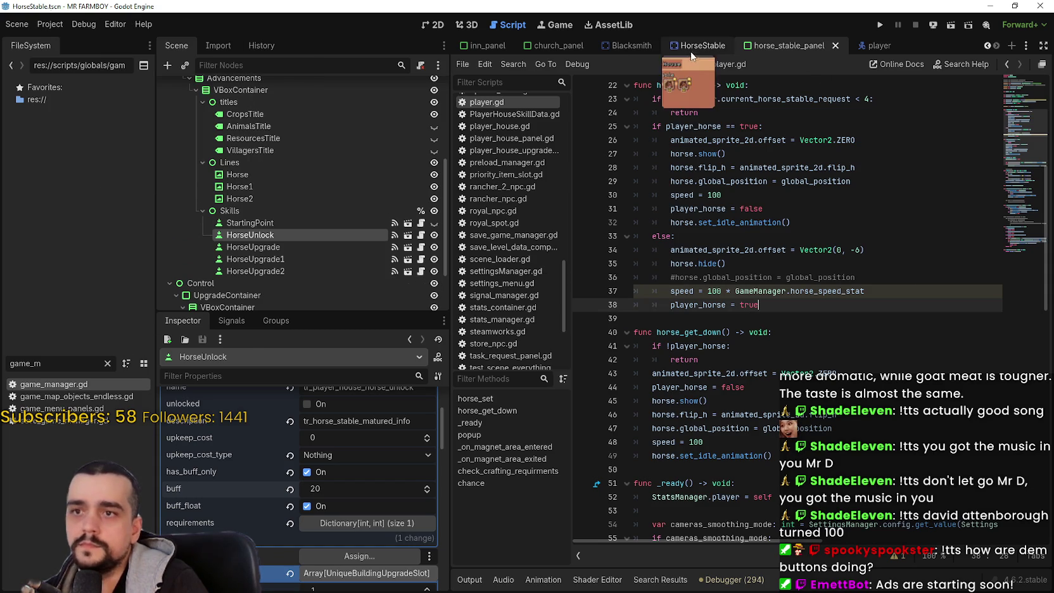
- Open the HorseStable scene's script, horse_stable.gd, and scroll down to the _buffs dictionary
left_click(693, 46)
left_click(426, 87)
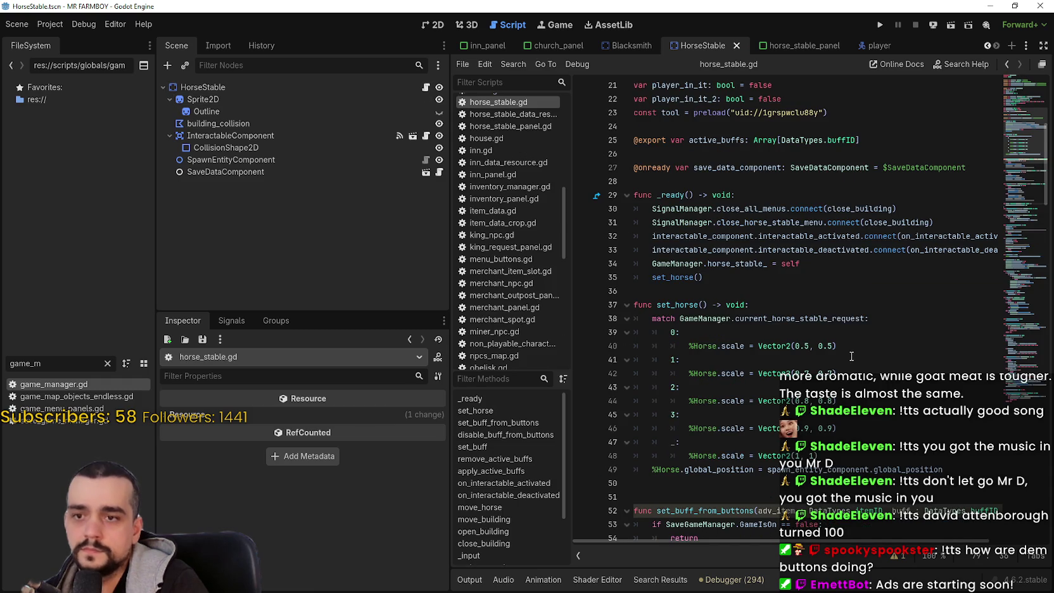
scroll(851, 356, "down", 3)
scroll(773, 420, "down", 3)
scroll(774, 420, "down", 7)
left_click(1016, 176)
scroll(1020, 181, "down", 4)
scroll(1026, 191, "up", 4)
mouse_move(1026, 191)
left_mouse_down()
mouse_move(1025, 429)
mouse_move(1021, 189)
mouse_move(1023, 232)
left_mouse_up()
- Rename the BLACKSMITH_FARMER key on line 80 to PLAYER_HORSE_STABLE
double_click(763, 254)
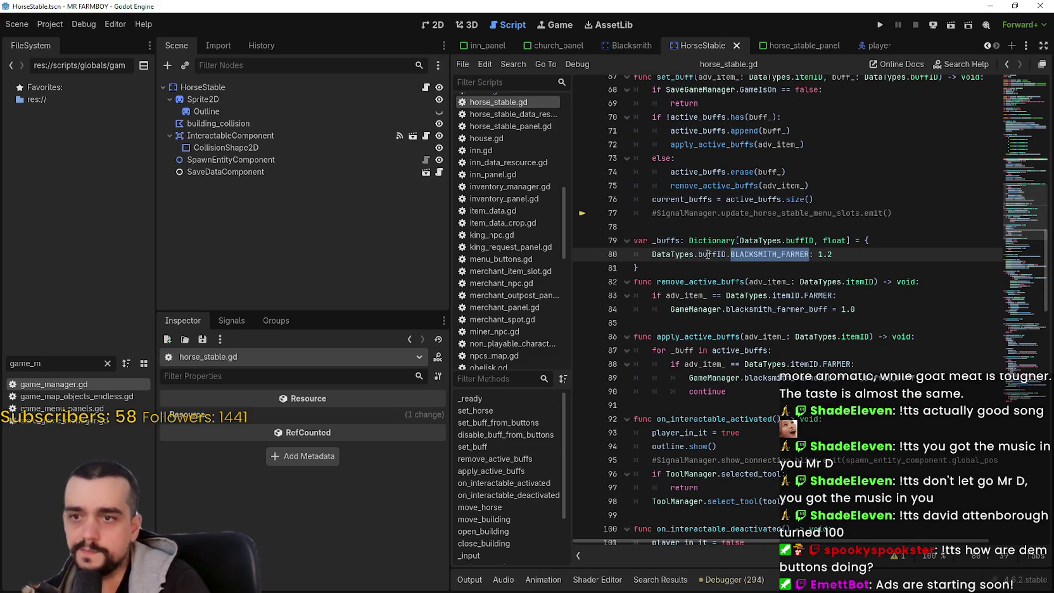
mouse_move(708, 254)
type("PLA")
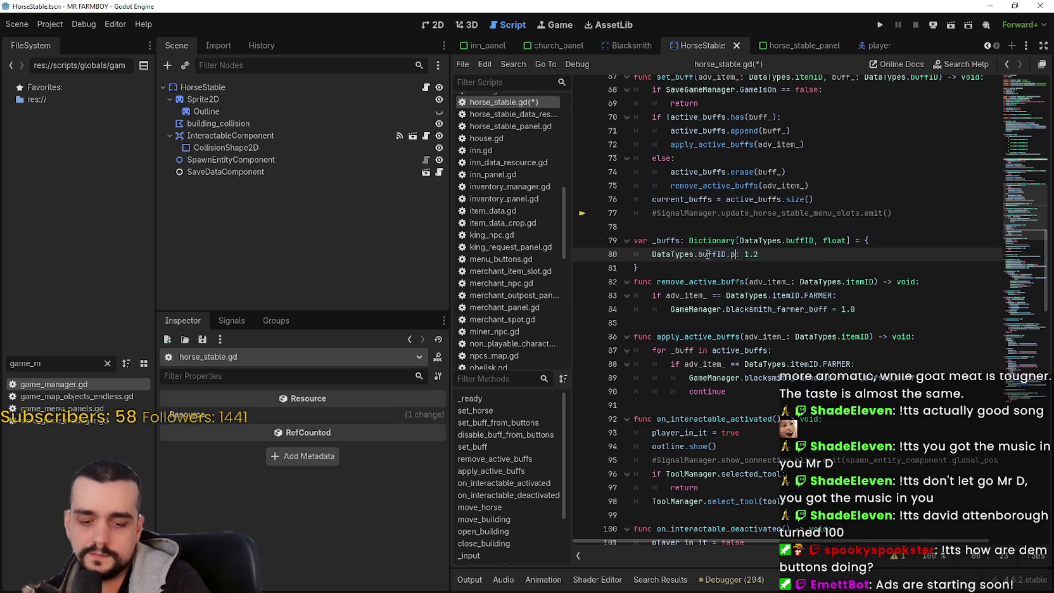
key("Return")
key("Right")
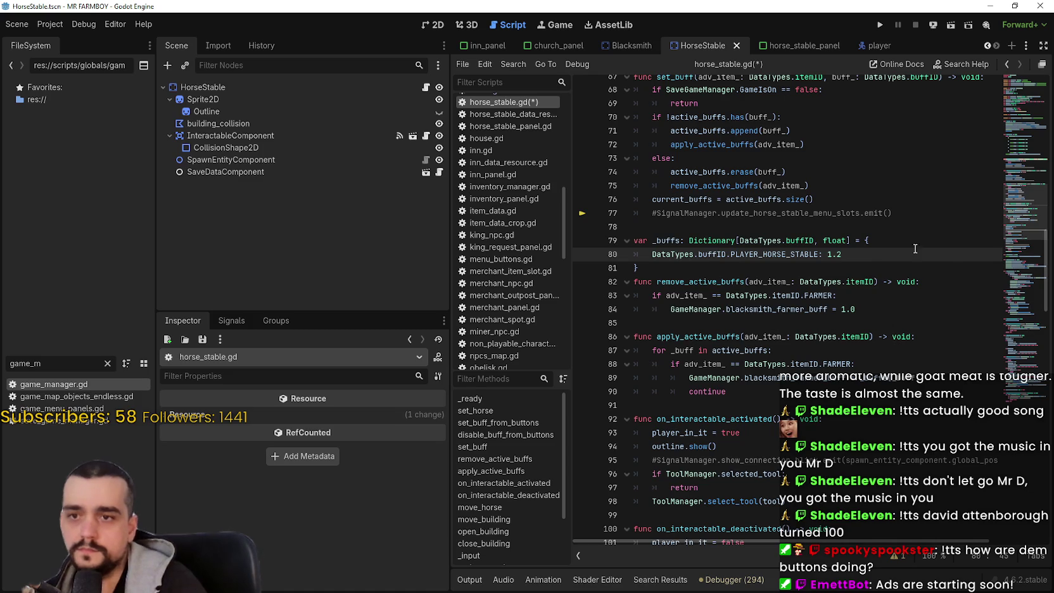
- Add a second entry, PLAYER_HORSE_STABLE_0, with value 1.3
mouse_move(869, 253)
left_mouse_down()
mouse_move(634, 255)
mouse_move(652, 254)
left_mouse_up()
key("ctrl+c")
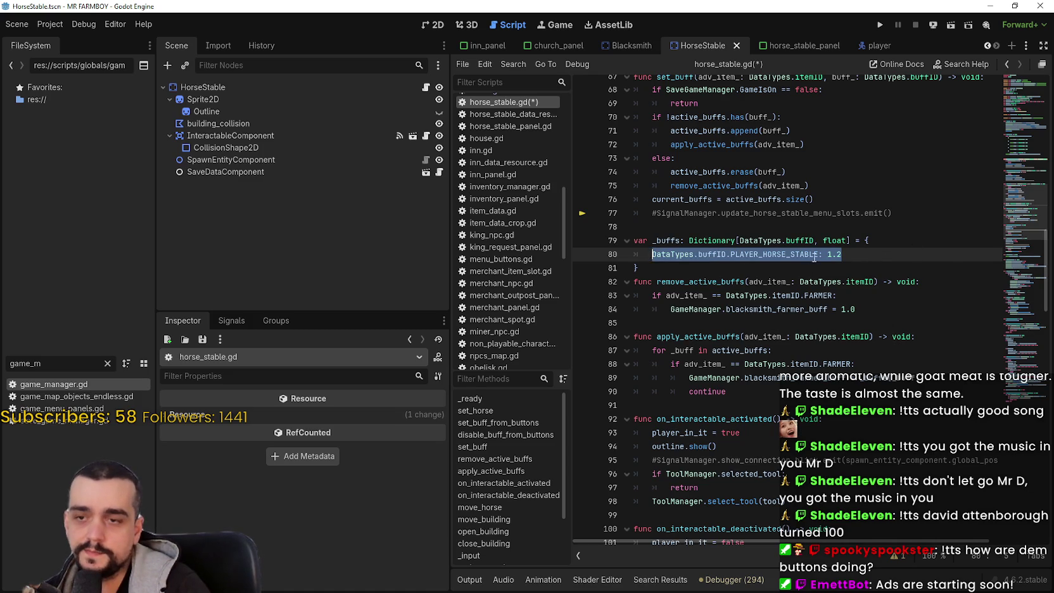
left_click(862, 251)
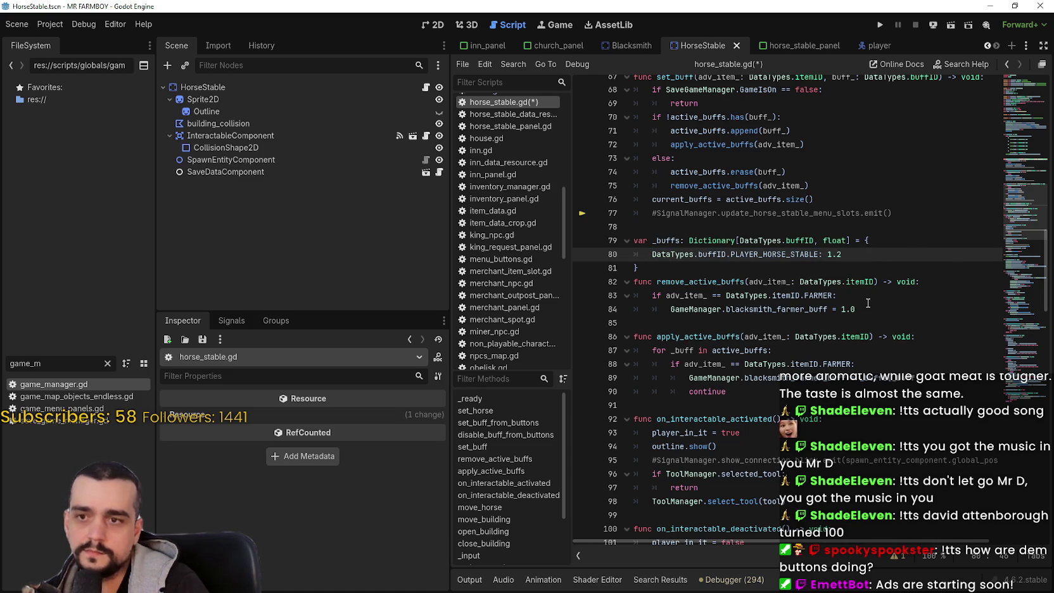
type(",")
key("ctrl+v")
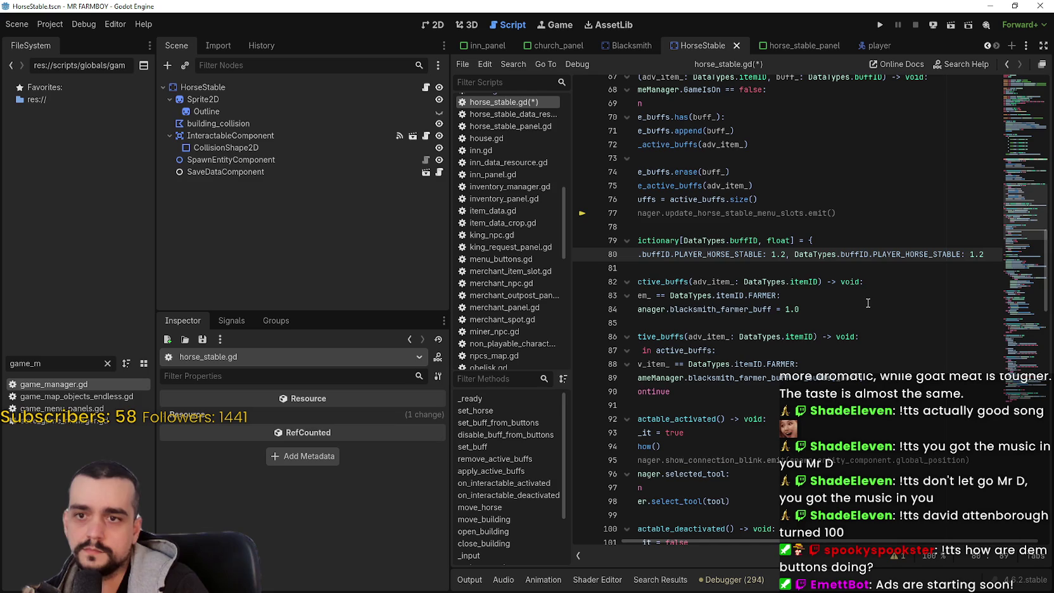
double_click(949, 258)
type("P")
type("_0")
key("Return")
key("Right")
key("Right")
key("Right")
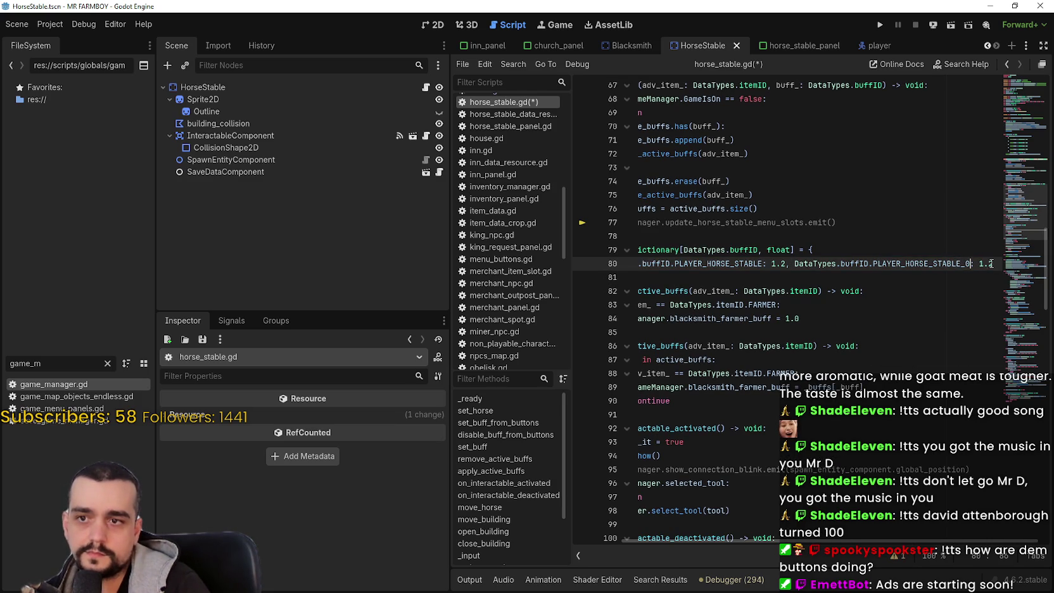
type("3")
- Add a PLAYER_HORSE_STABLE_1 entry with value 1.4 on line 81
left_click_drag(450, 304, 334, 304)
left_click_drag(934, 263, 727, 264)
key("ctrl+c")
left_click(951, 267)
type(",")
key("Return")
key("ctrl+v")
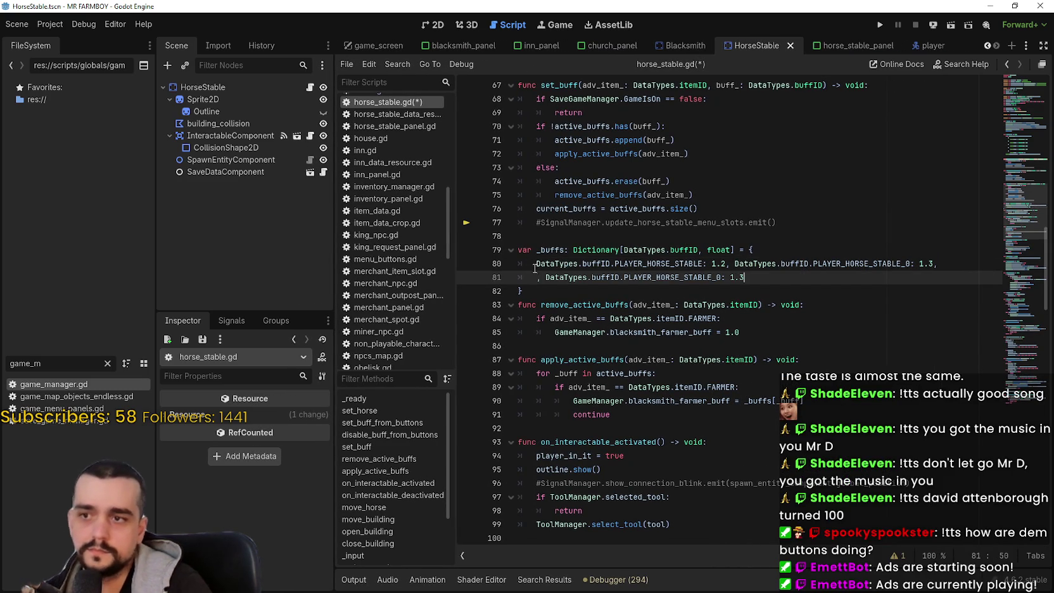
left_click(545, 277)
key("BackSpace")
key("BackSpace")
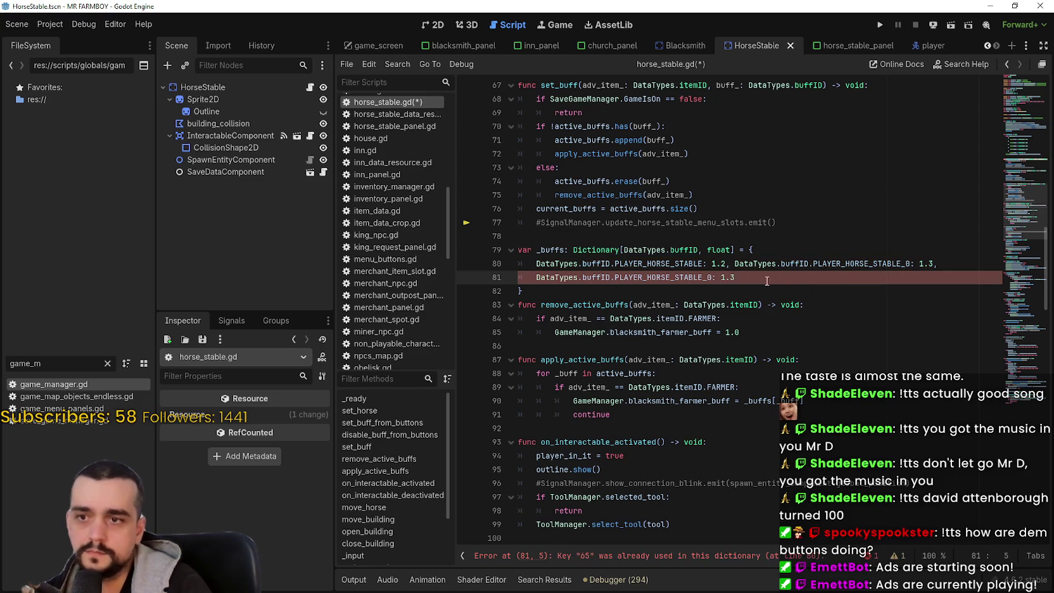
left_click(711, 278)
key("BackSpace")
type("1")
left_click(733, 277)
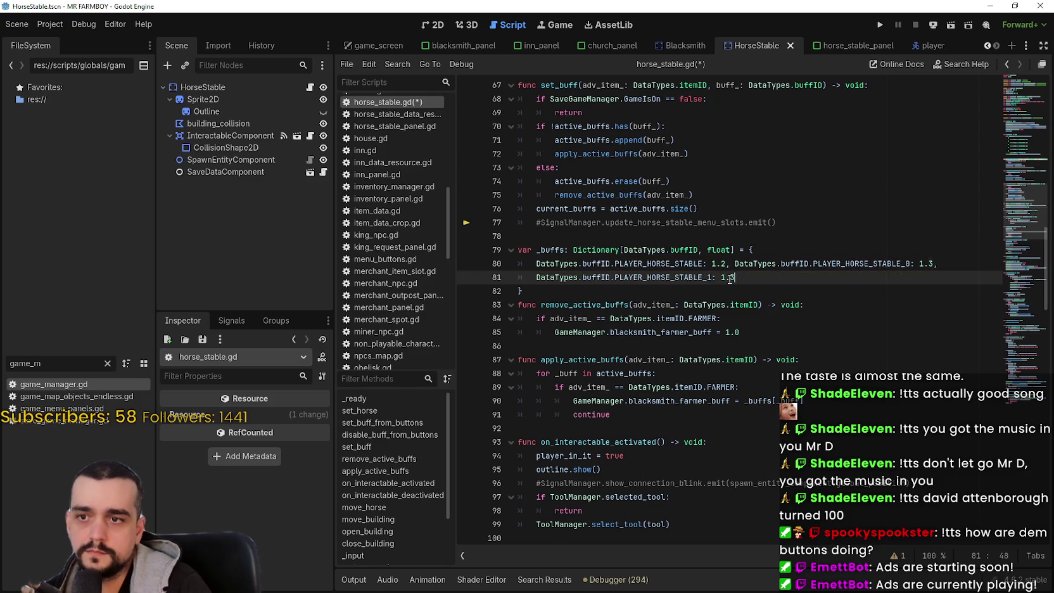
key("BackSpace")
type("4")
- Add a final PLAYER_HORSE_STABLE_2 entry with value 1.5 and save the script
left_click_drag(735, 278, 532, 280)
key("ctrl+c")
left_click(776, 272)
type(",")
key("ctrl+v")
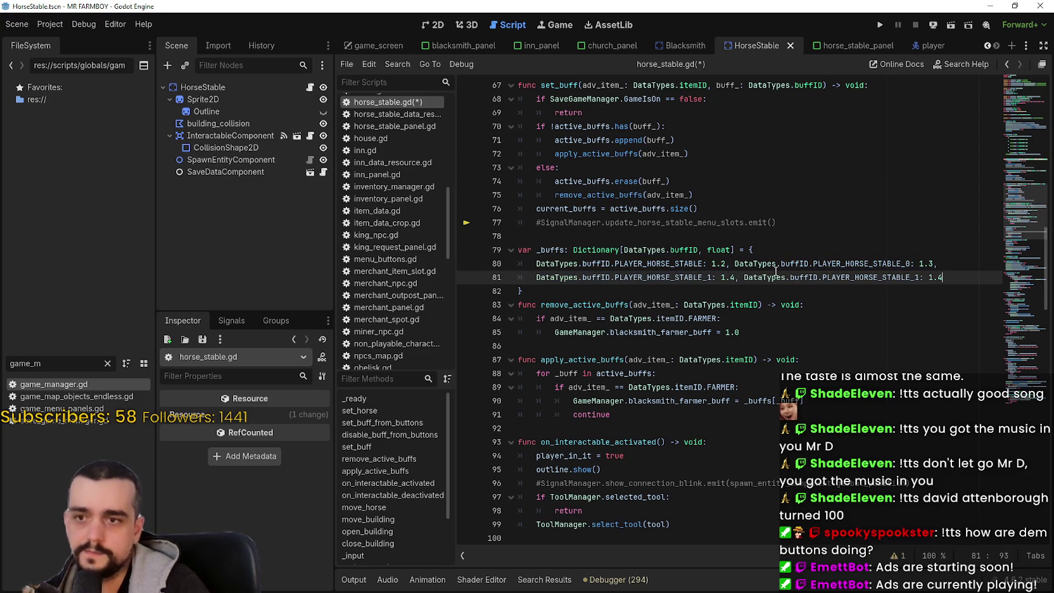
key("BackSpace")
type("5")
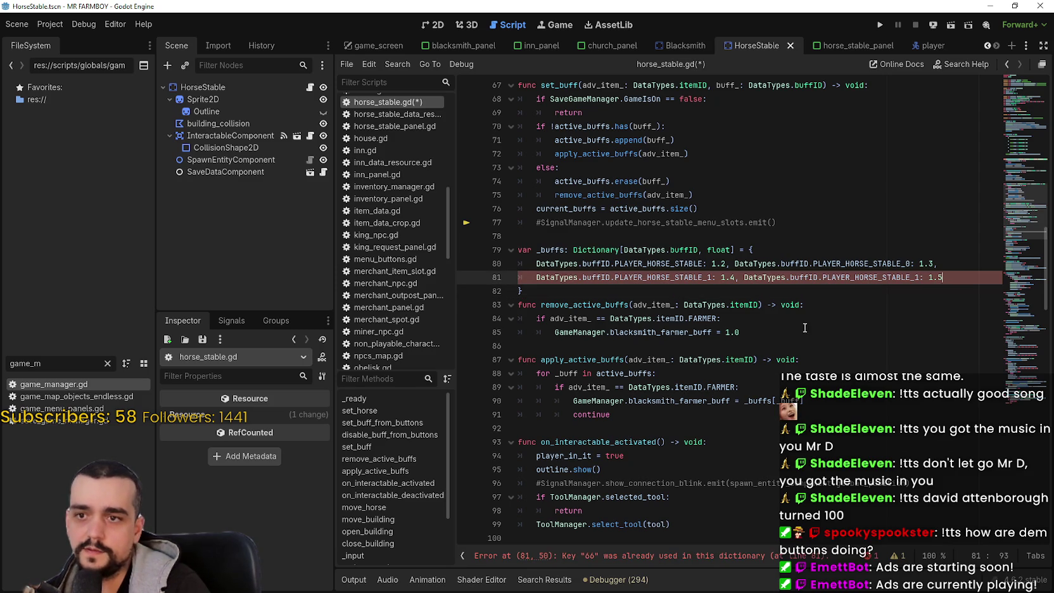
left_click(921, 277)
key("BackSpace")
type("2")
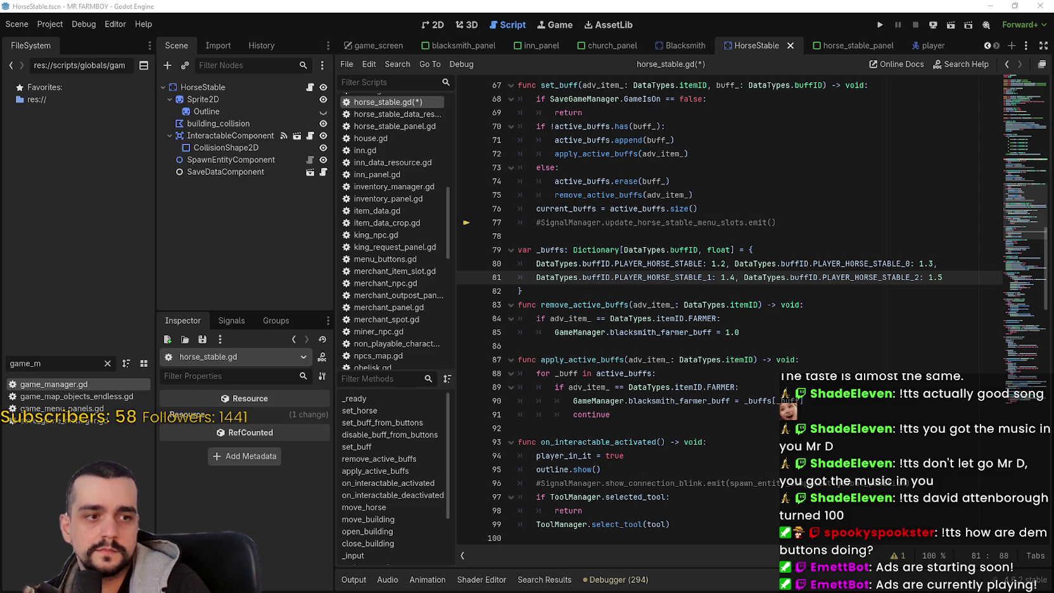
key("Down")
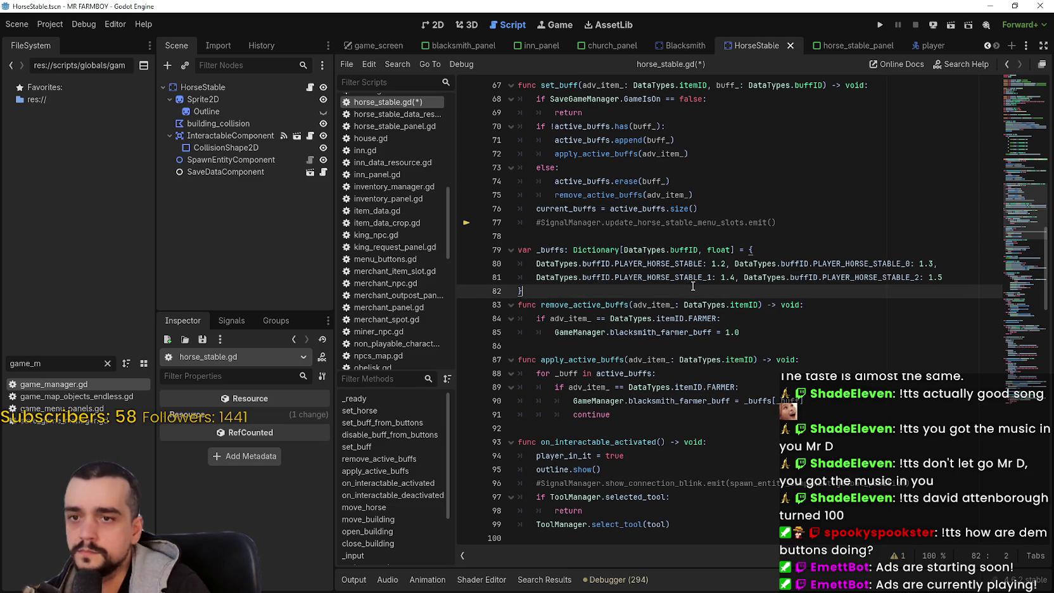
key("ctrl+s")
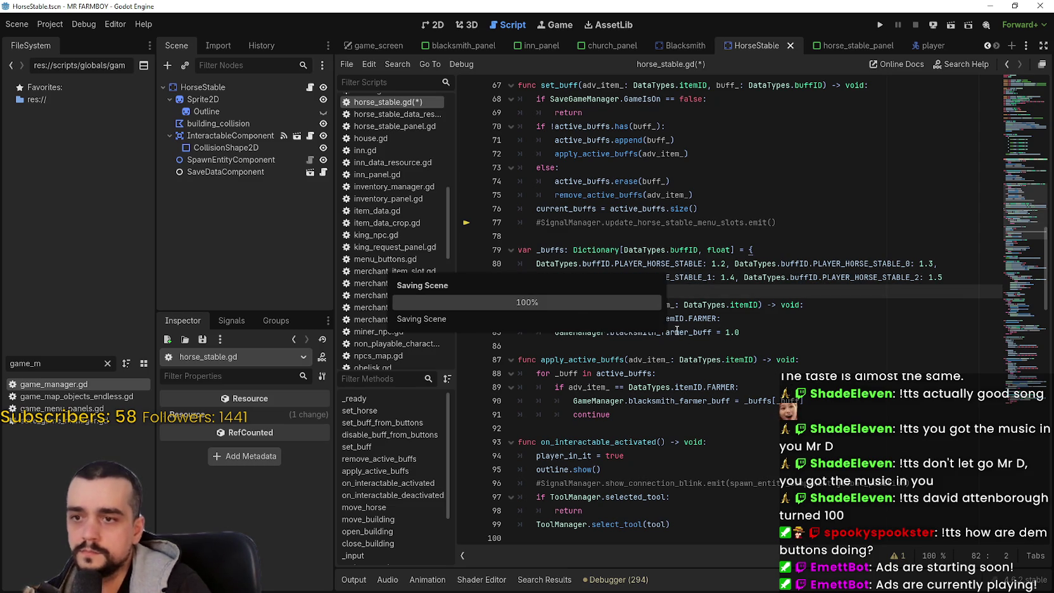
- Scroll horse_stable.gd to set_buff and place the caret on its apply_active_buffs call
double_click(694, 332)
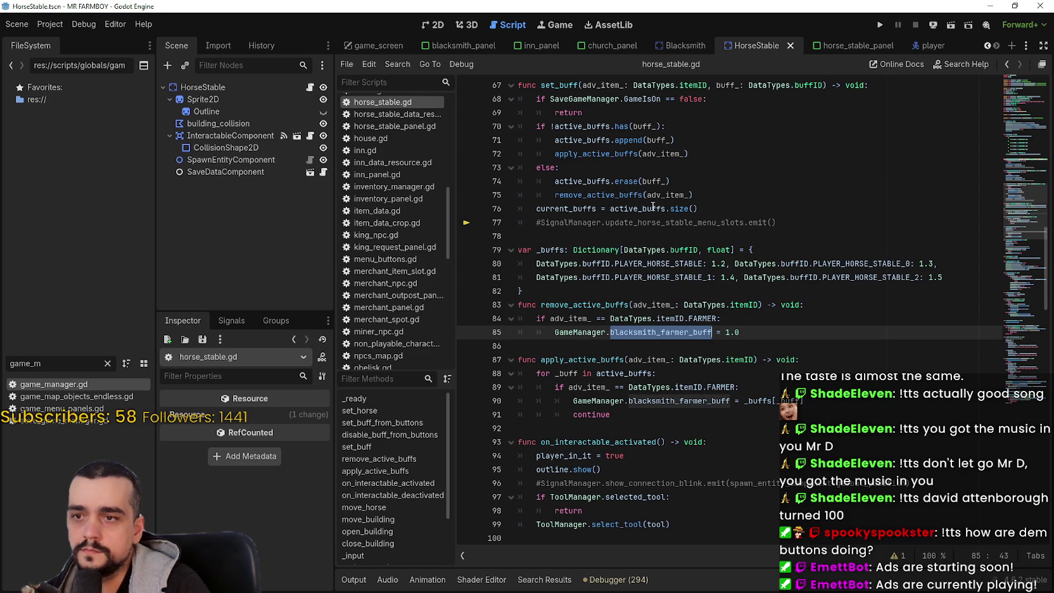
mouse_move(656, 201)
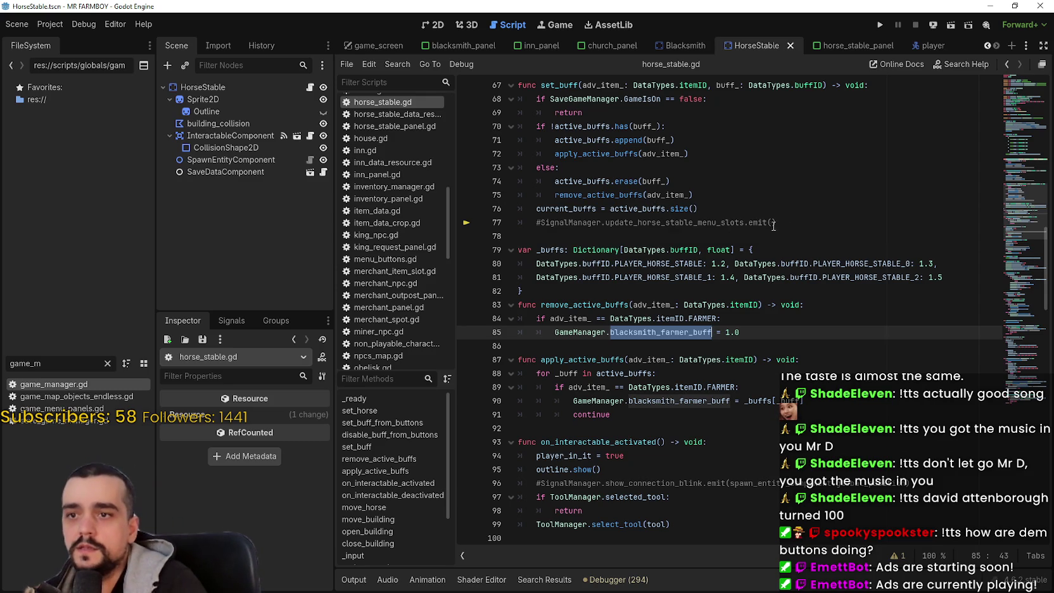
left_click(805, 226)
scroll(805, 225, "up", 2)
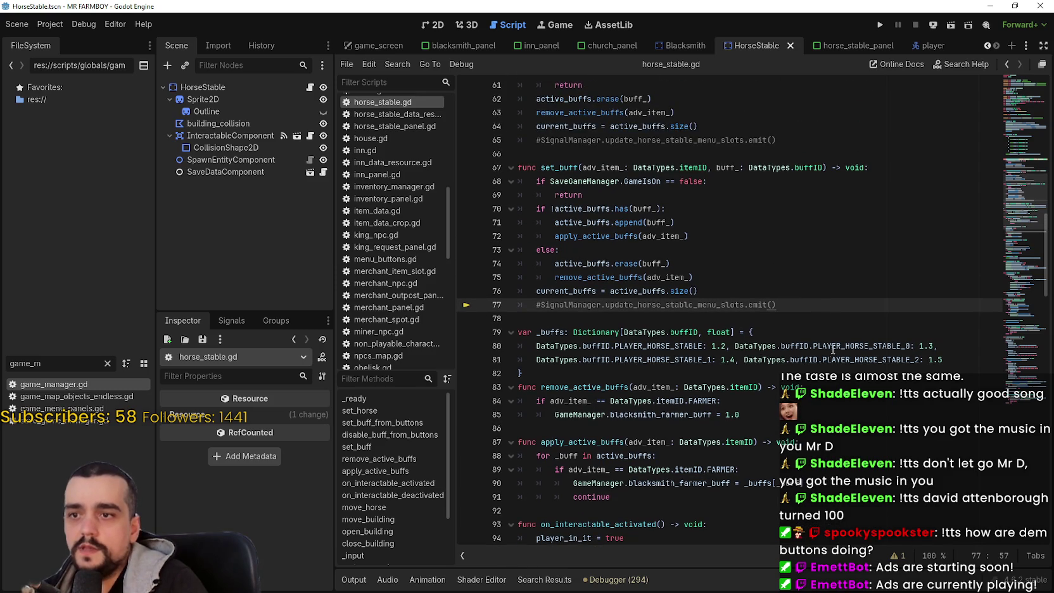
scroll(805, 302, "down", 1)
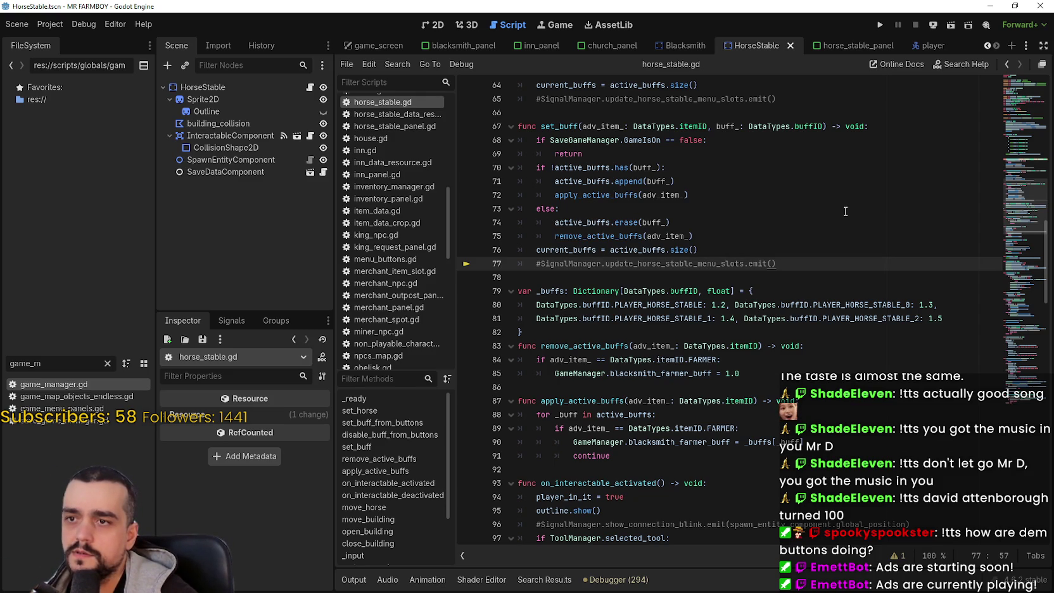
left_click(555, 194)
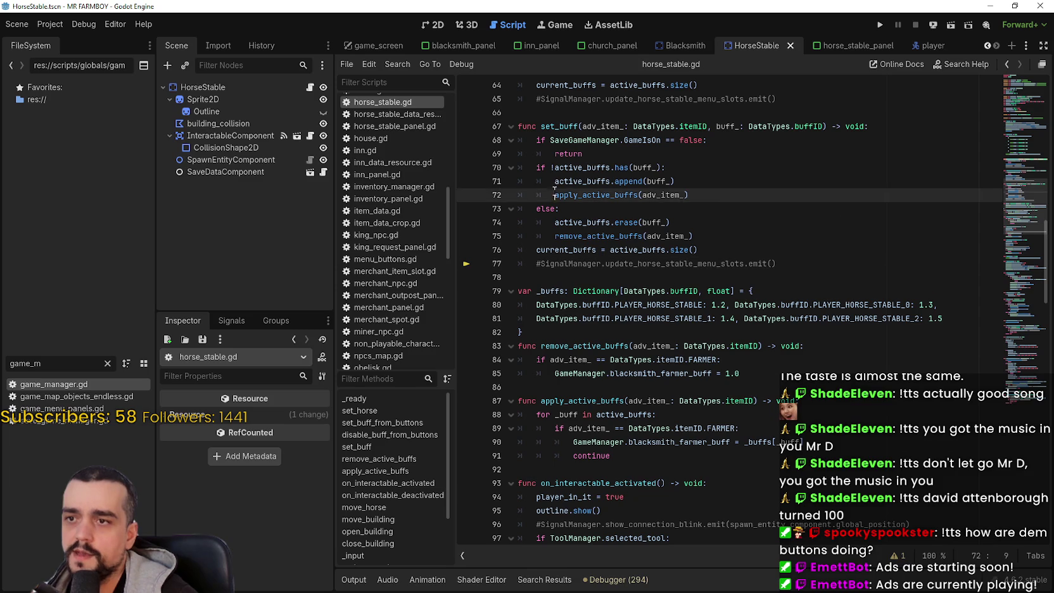
- Comment out the remove_active_buffs call on line 75 and the function on lines 83–85
left_click(742, 194, "shift")
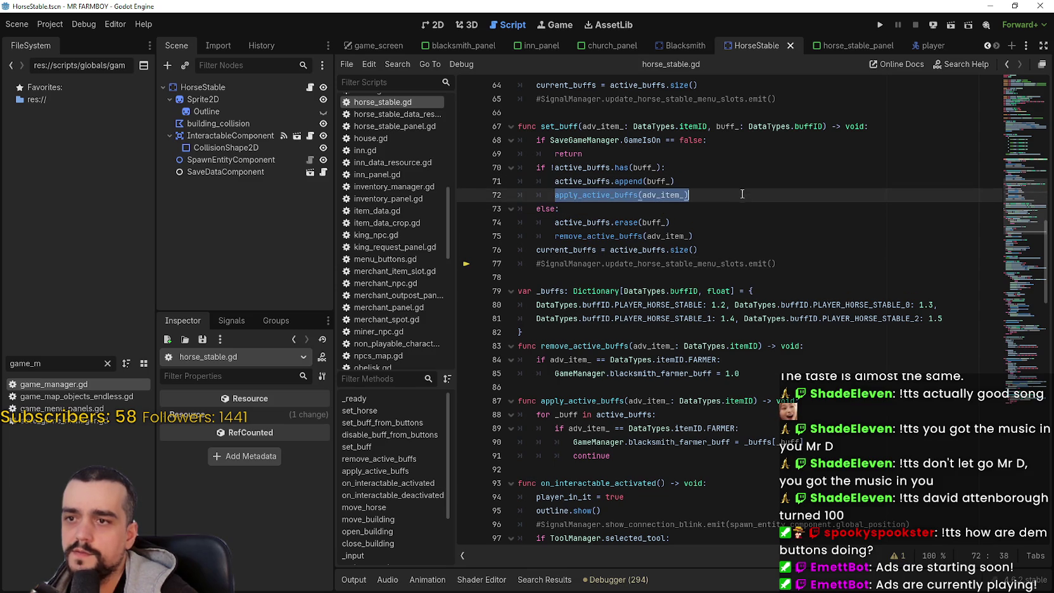
left_click(555, 236)
type("#")
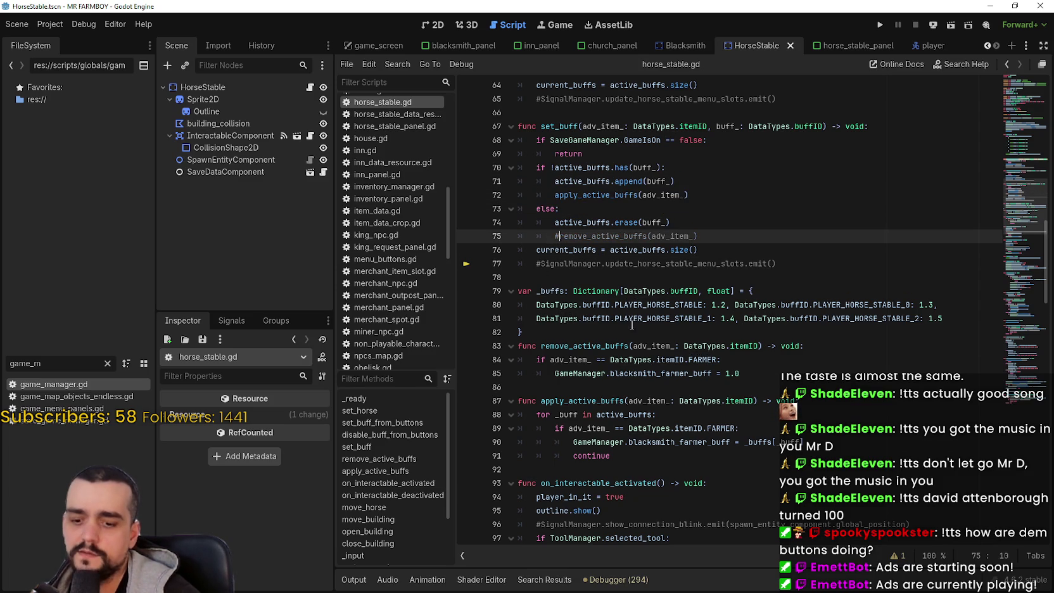
left_click(693, 383)
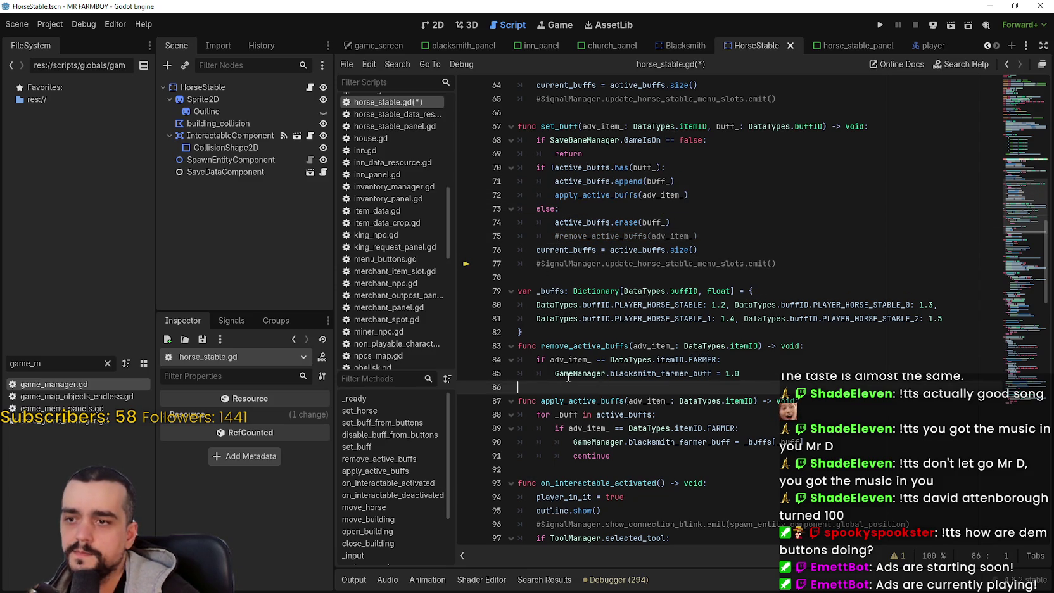
key("shift+Up")
key("shift+Up")
key("shift+Up")
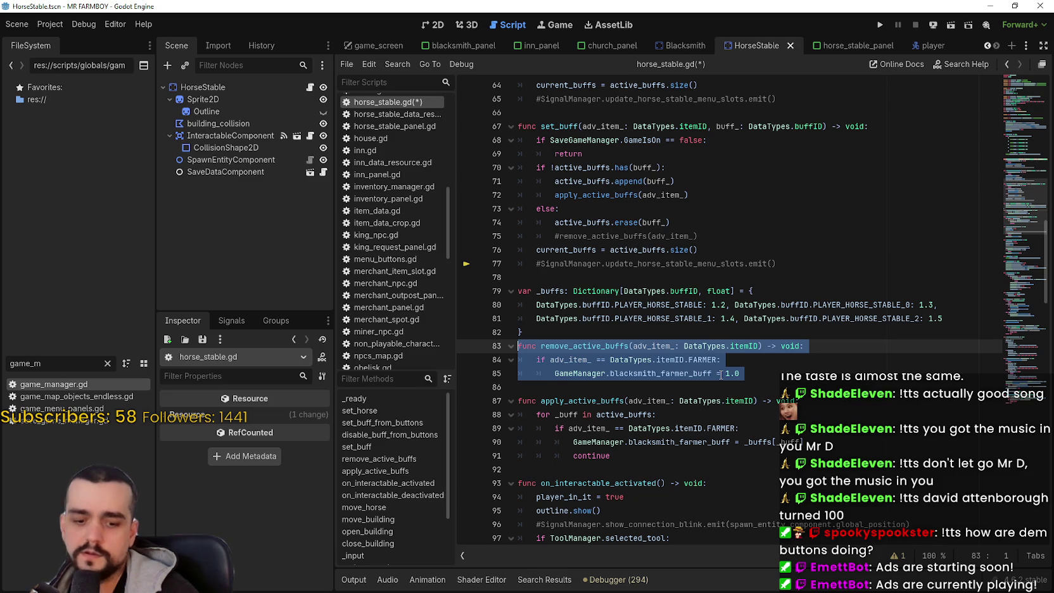
key("ctrl+k")
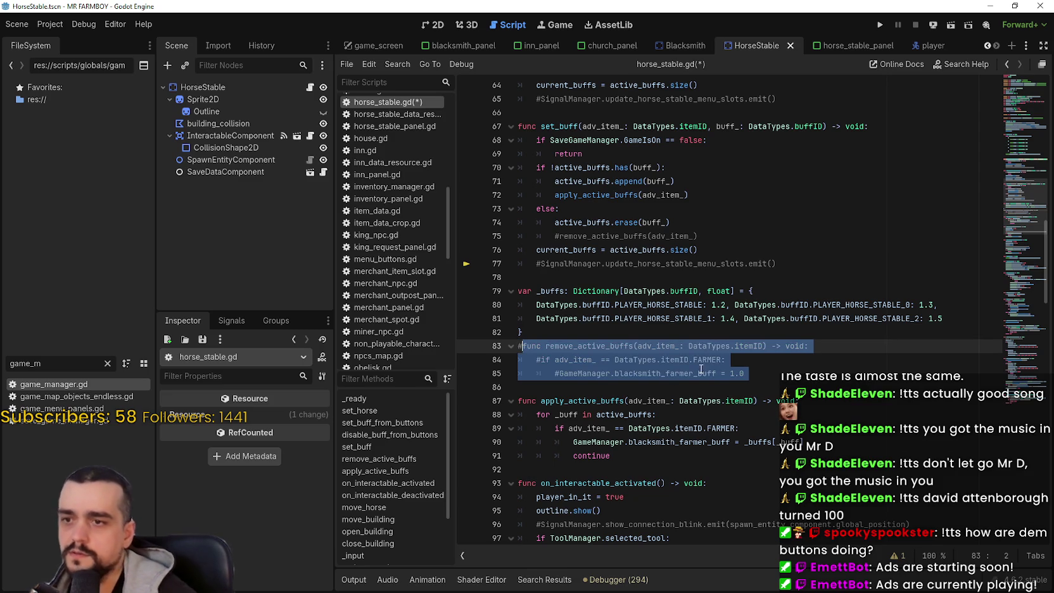
left_click(667, 443)
- Comment out the remaining remove_active_buffs call on line 63
left_click(657, 469)
left_click(634, 415)
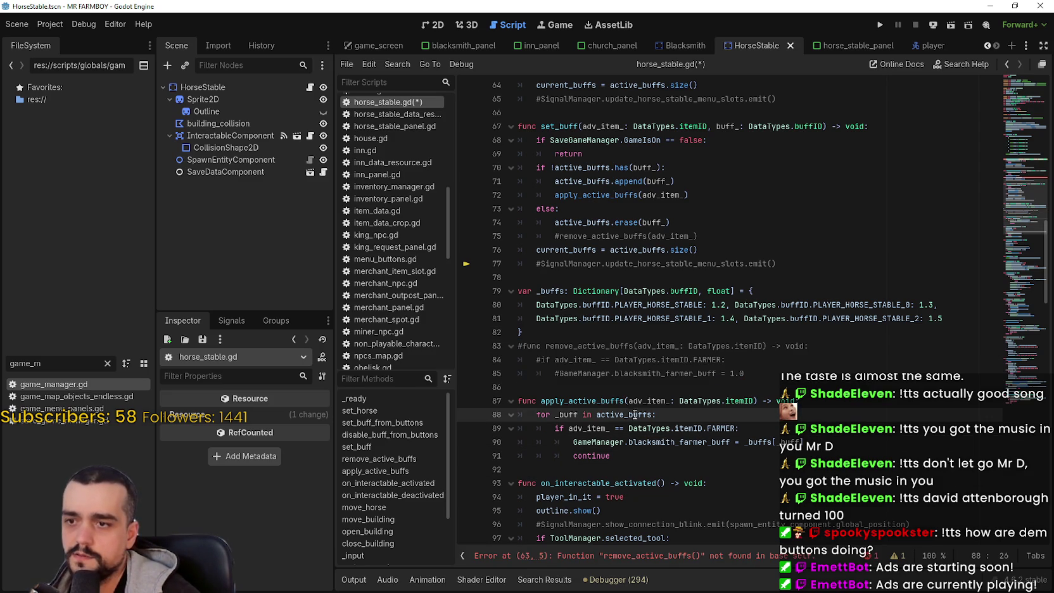
scroll(987, 188, "up", 2)
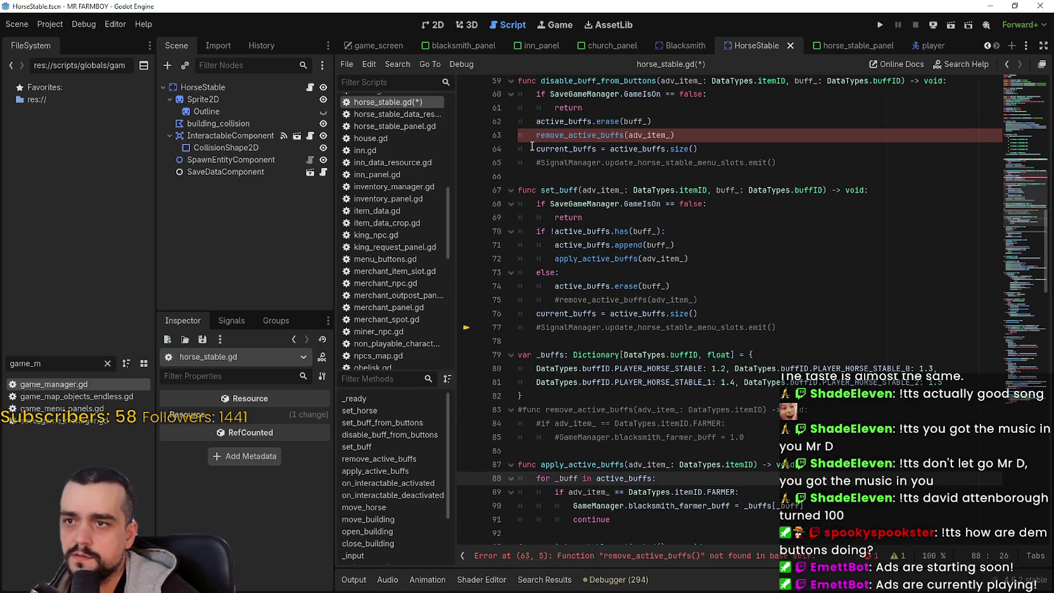
left_click(531, 135)
type("#")
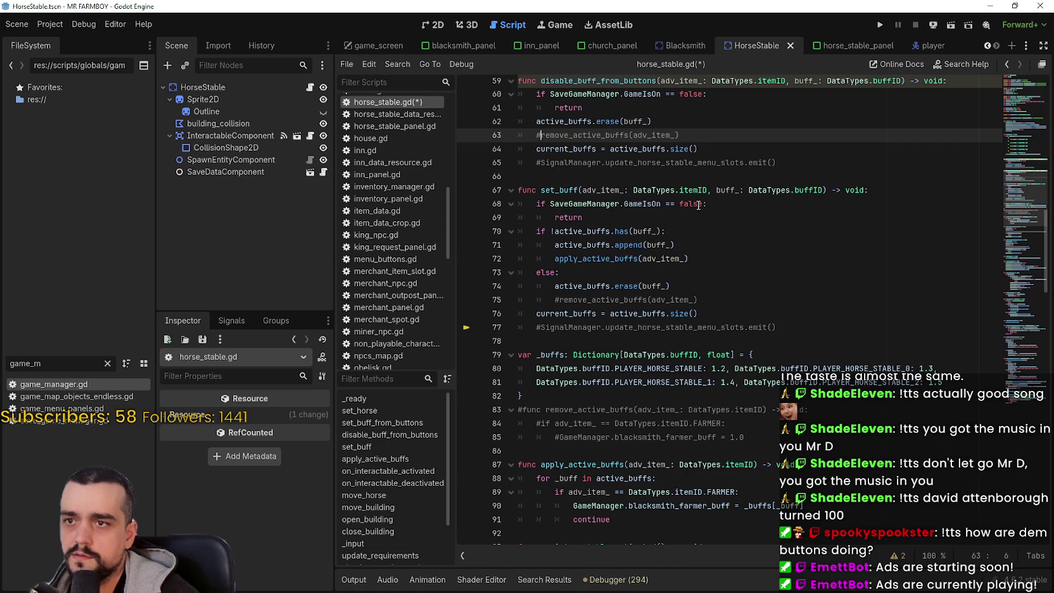
- Replace blacksmith_farmer_buff on line 90 with horse_speed_stat, then bring up the horse_stable_panel tab
scroll(690, 178, "up", 1)
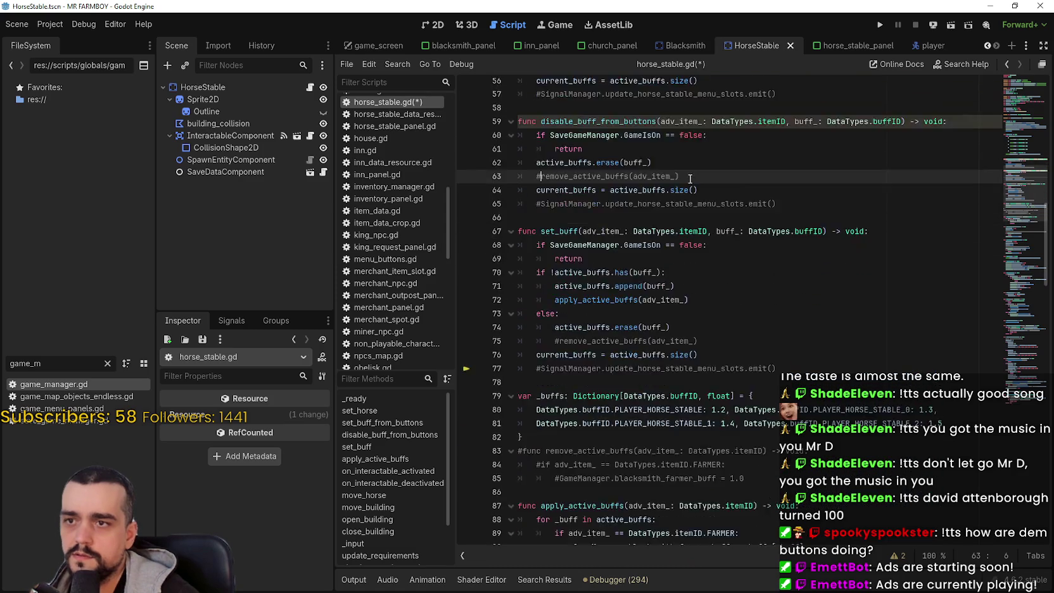
scroll(690, 178, "down", 4)
left_click(728, 326)
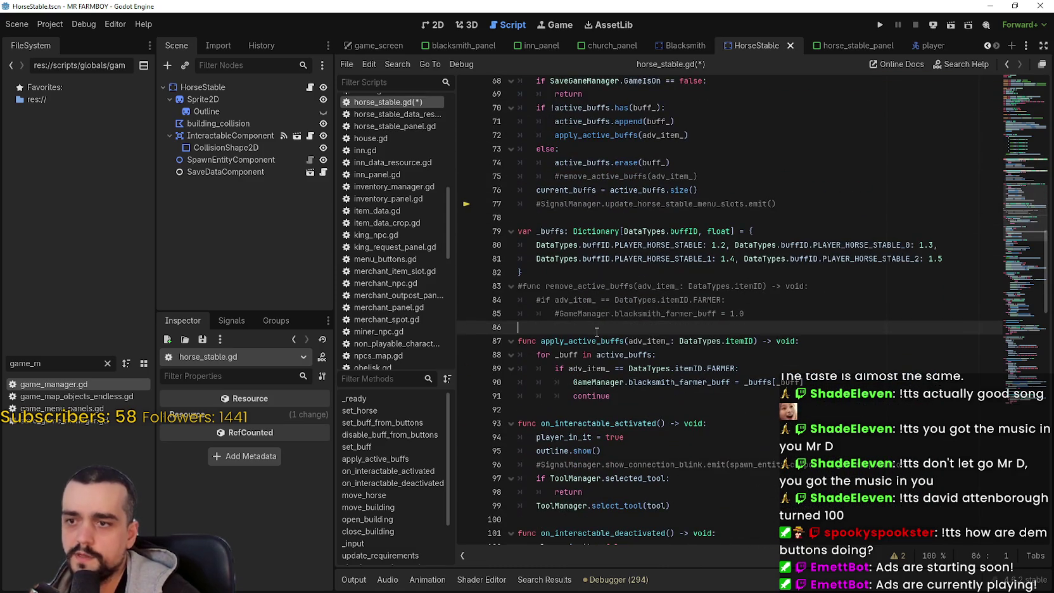
left_click(741, 409)
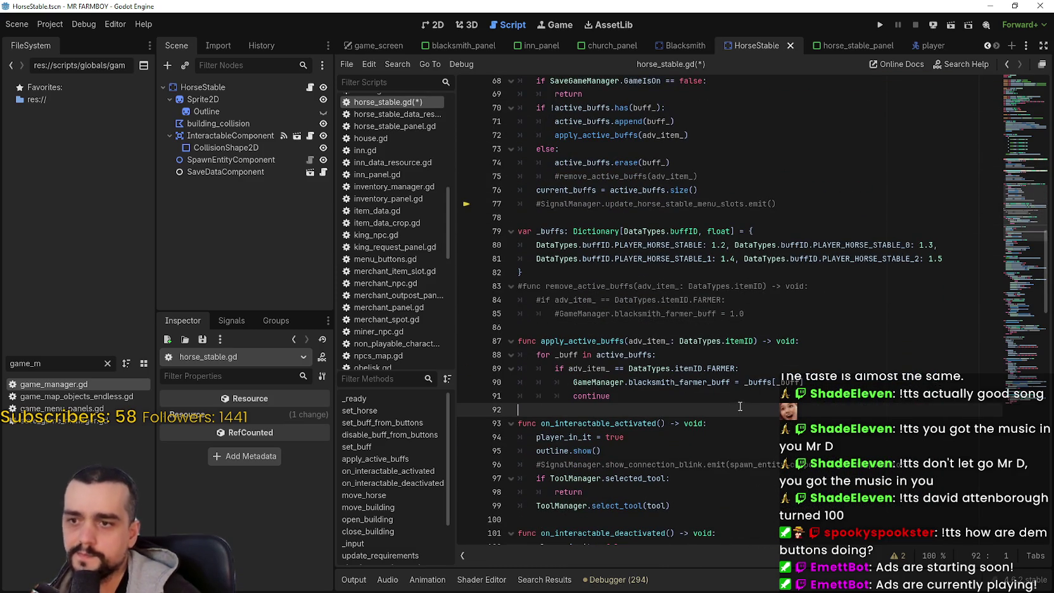
left_click(720, 368)
double_click(689, 246)
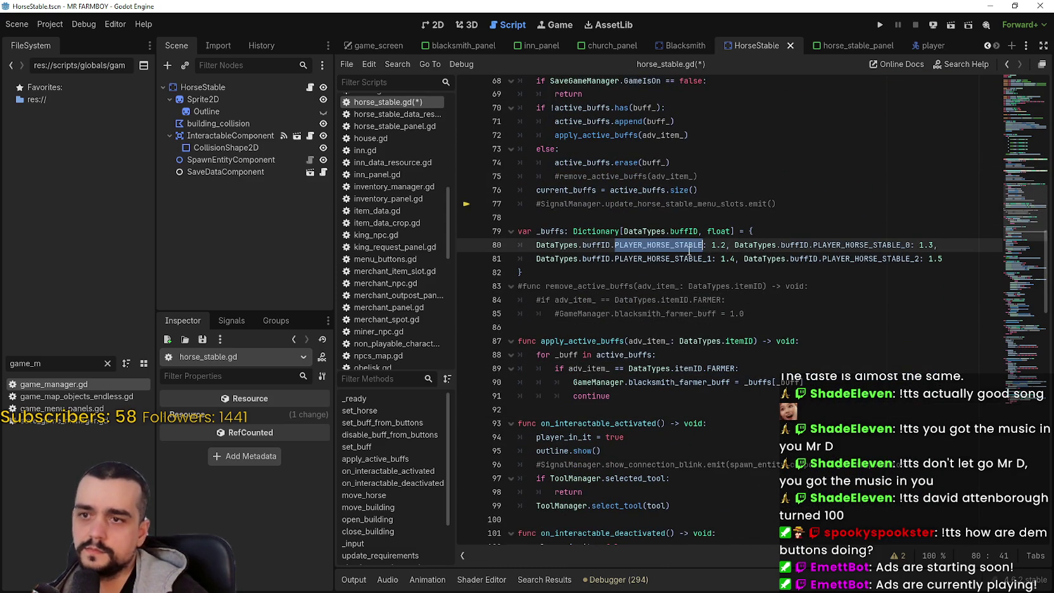
double_click(718, 368)
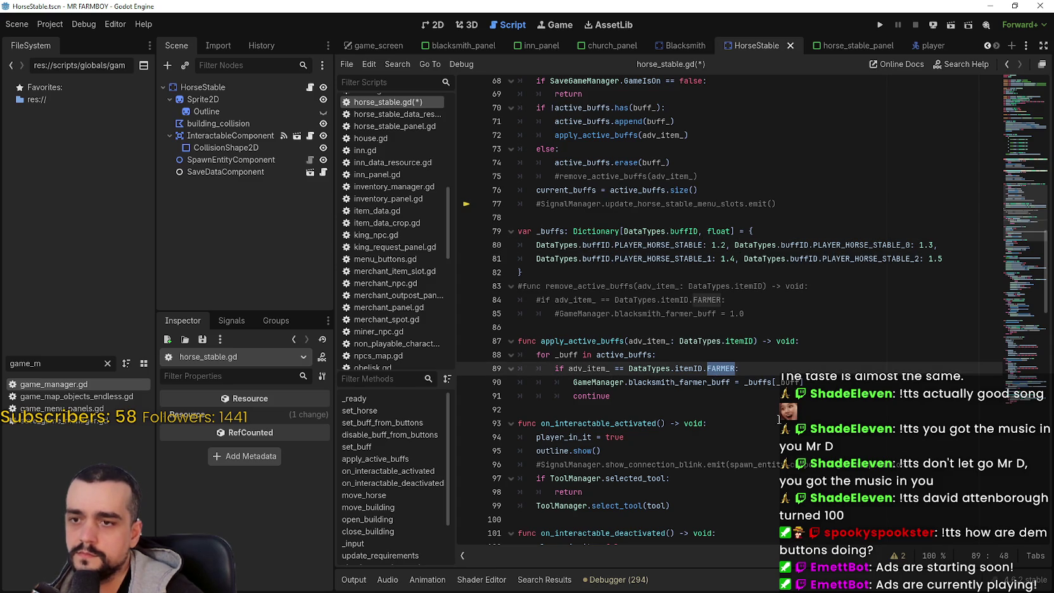
double_click(679, 381)
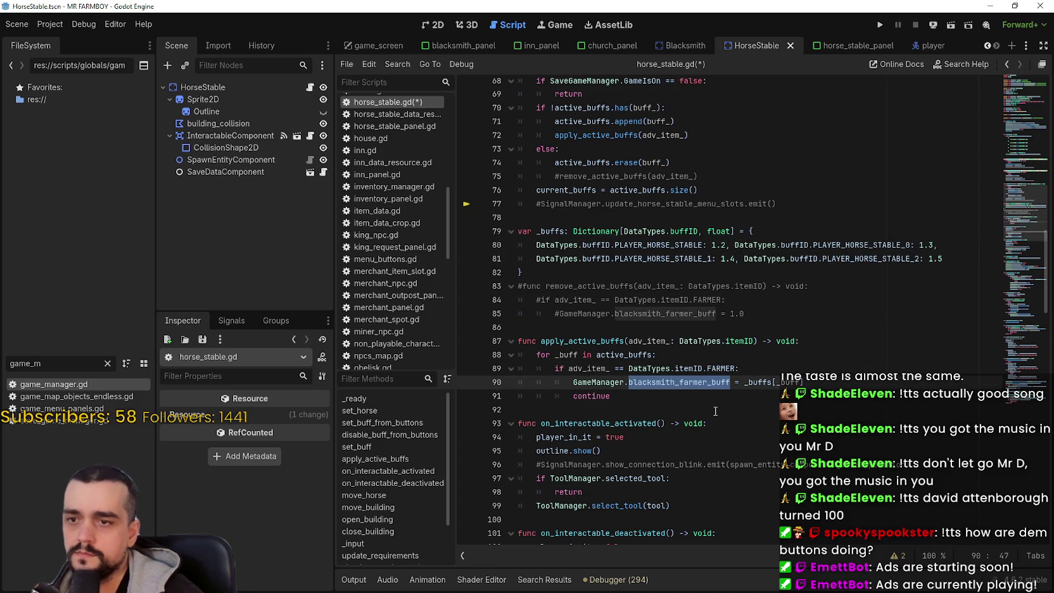
type("h")
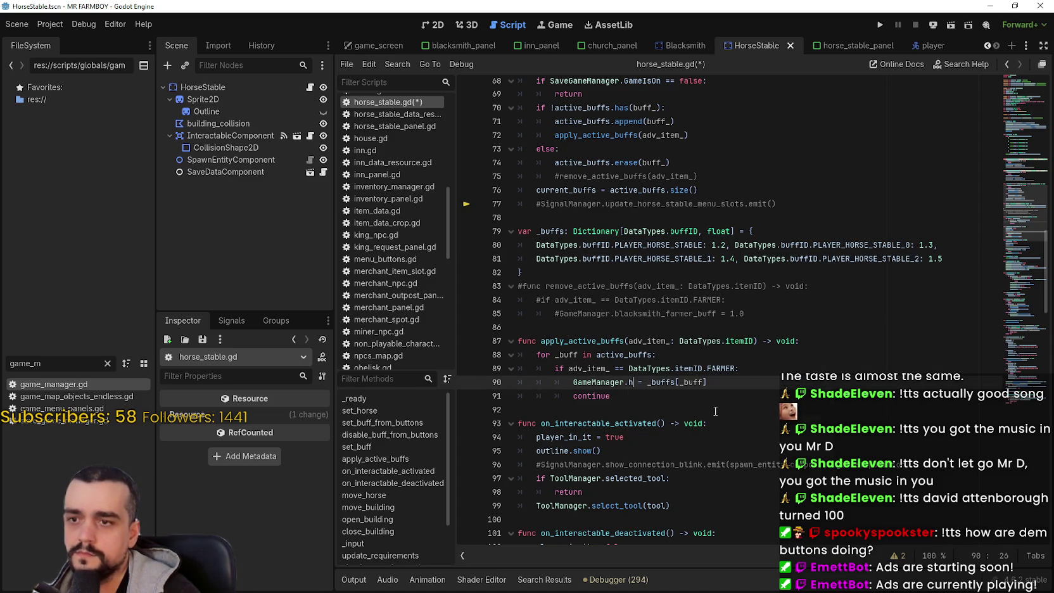
type("orse")
key("Return")
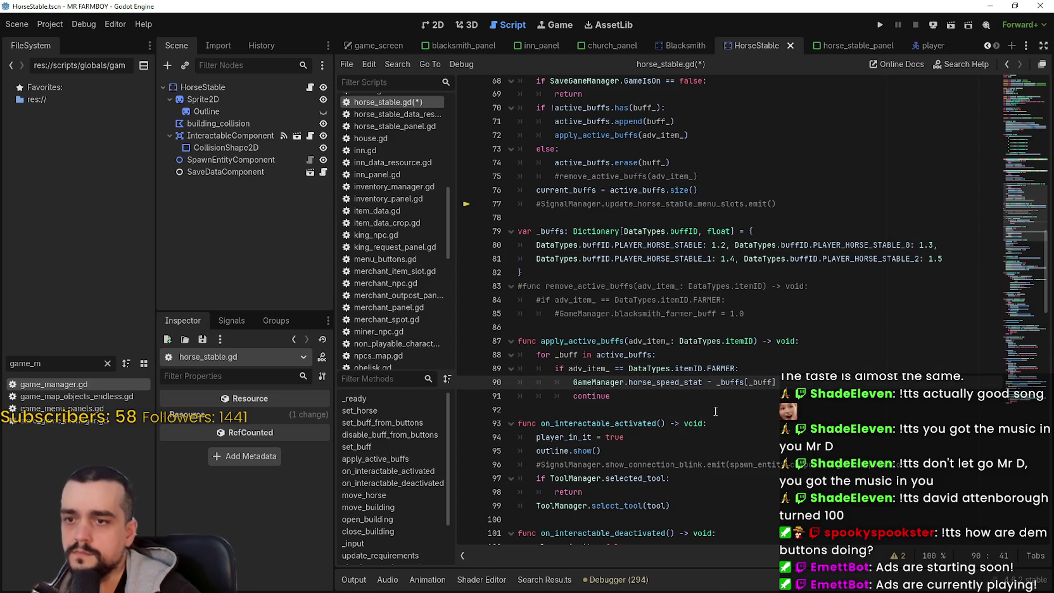
double_click(721, 368)
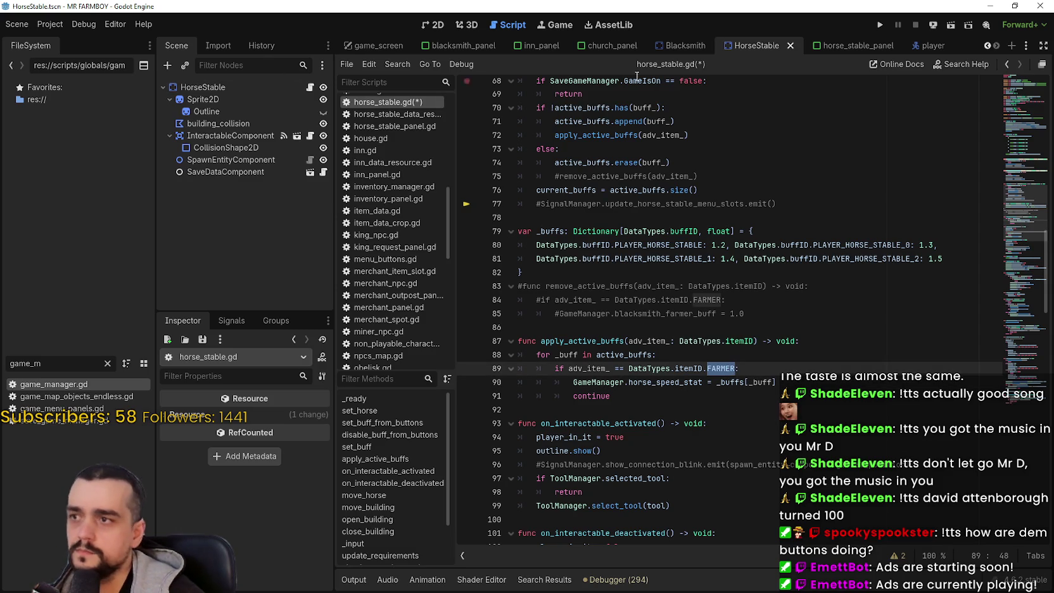
left_click(843, 45)
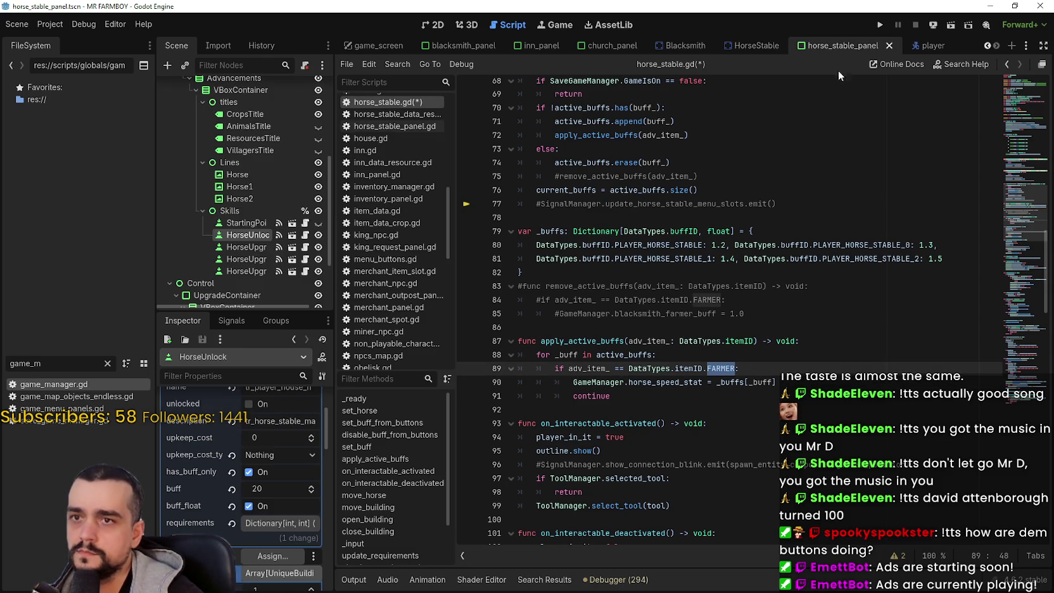
- Replace FARMER on line 89 with HORSE_REQUESTS via autocomplete
scroll(274, 467, "down", 2)
scroll(279, 475, "up", 1)
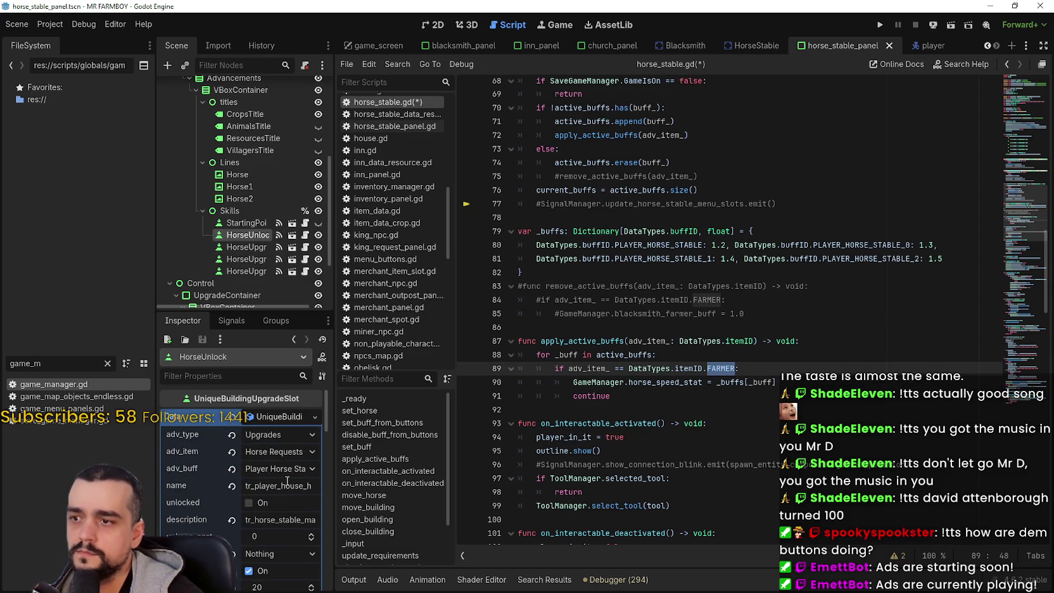
left_click_drag(332, 467, 400, 467)
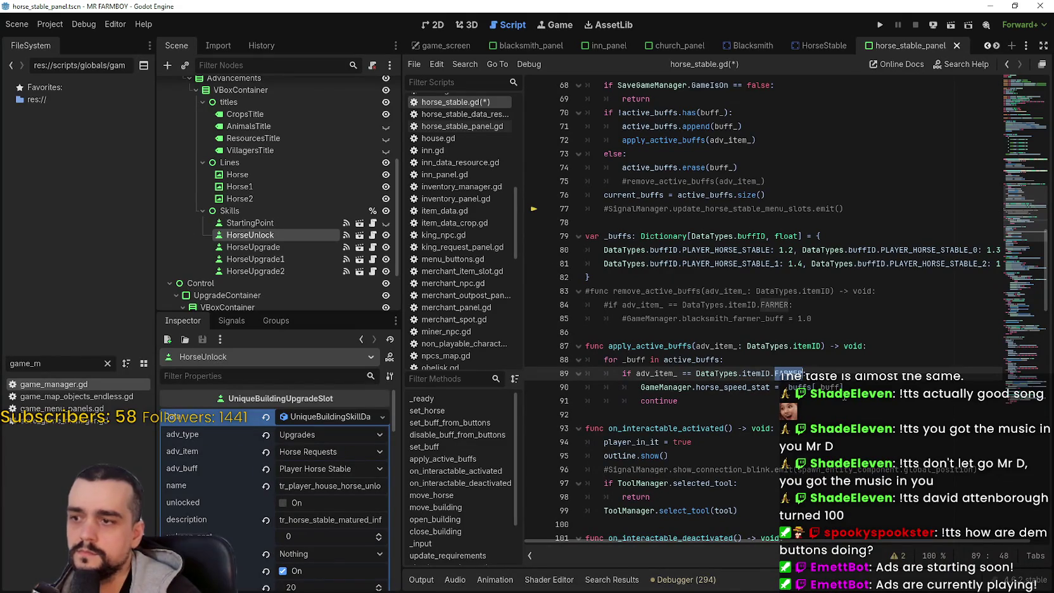
type("Horse")
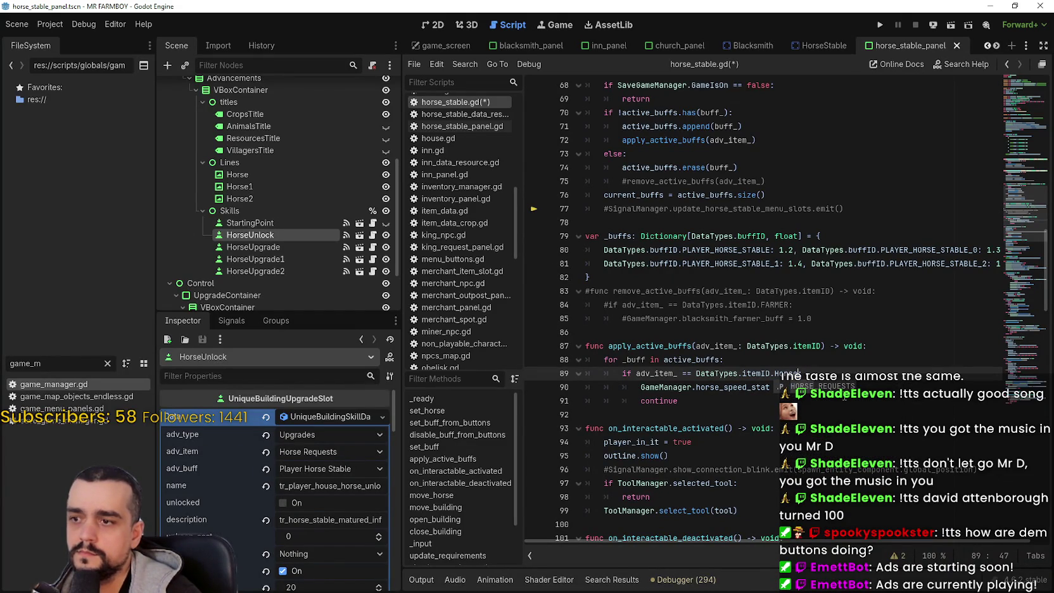
key("Return")
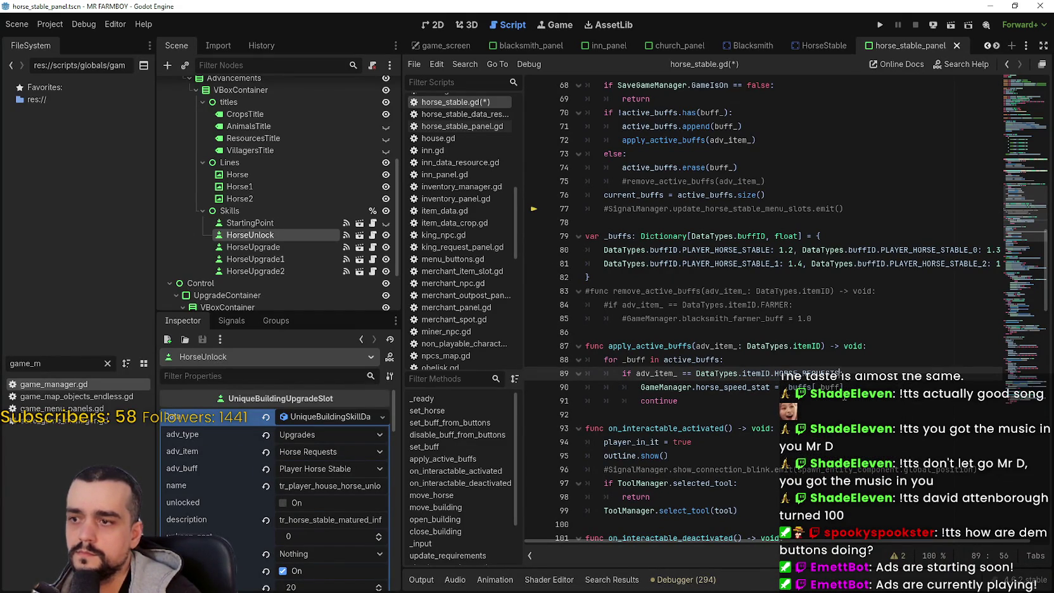
- Review the apply_active_buffs edits and save horse_stable.gd
double_click(802, 372)
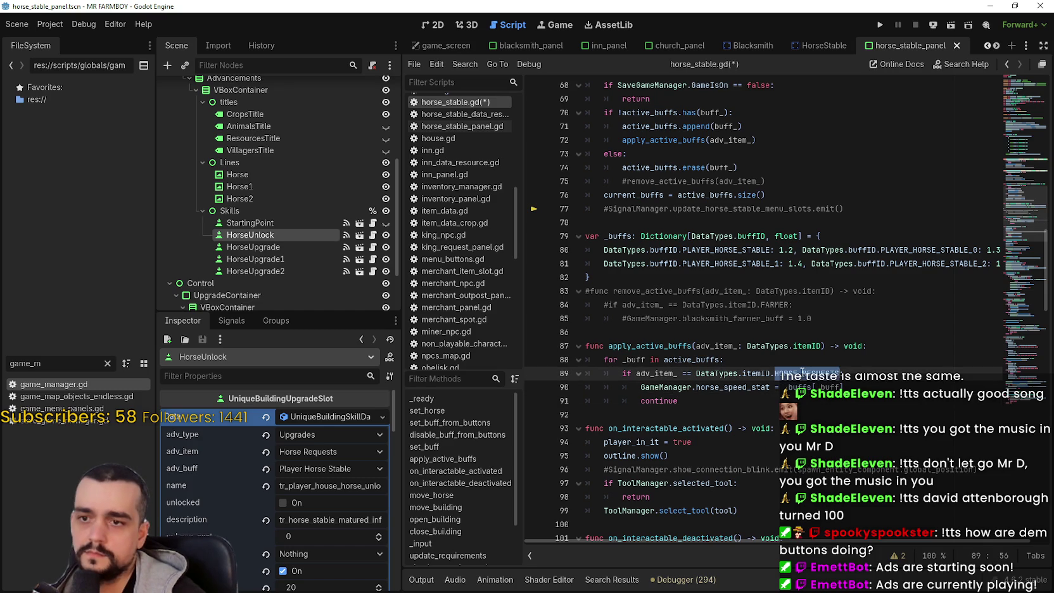
left_click(723, 406)
left_click(701, 418)
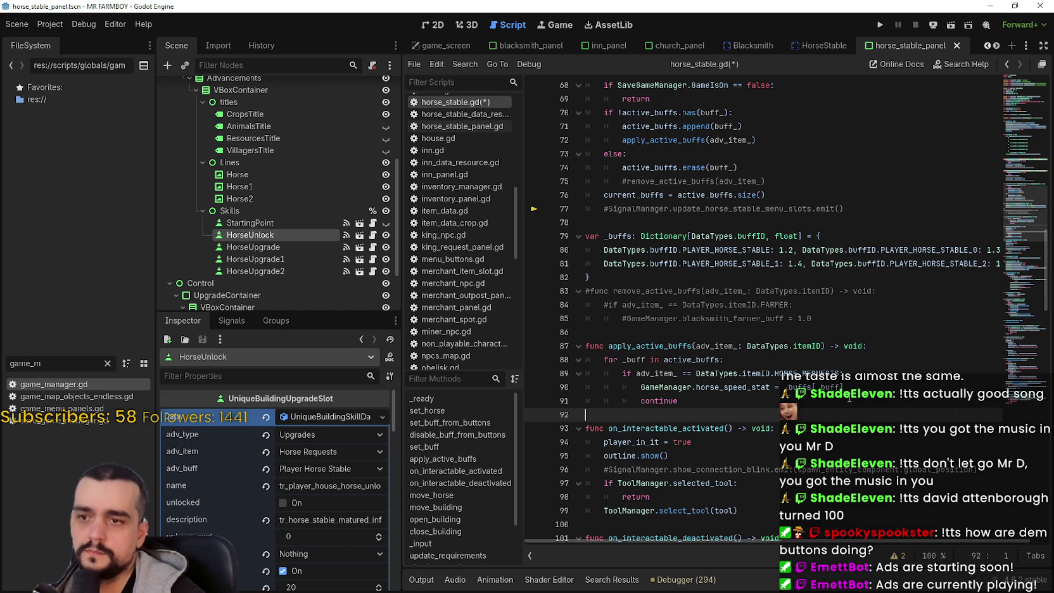
left_click(698, 317)
left_click(698, 332)
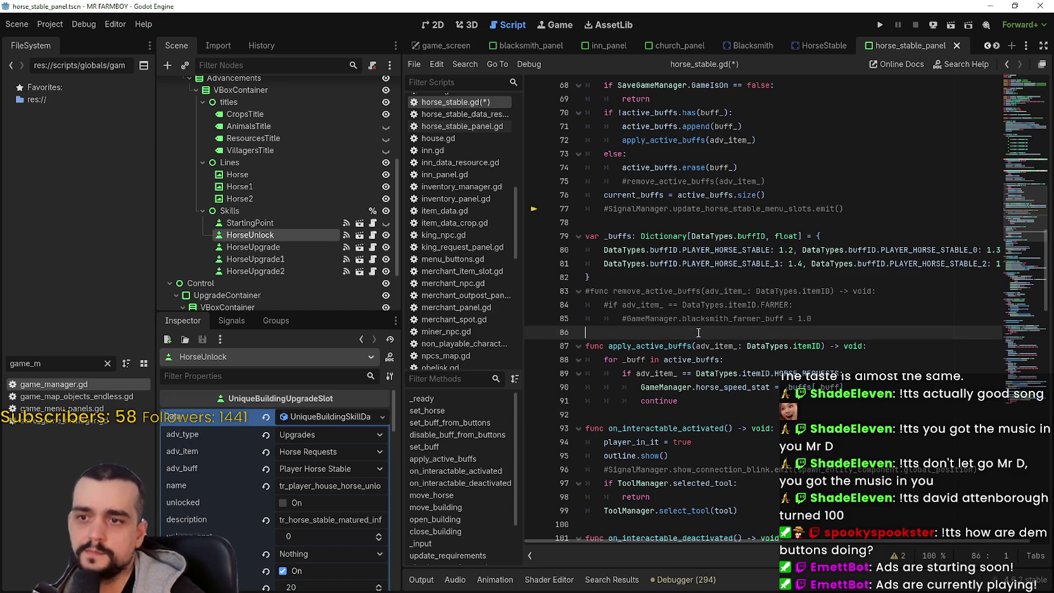
key("ctrl+s")
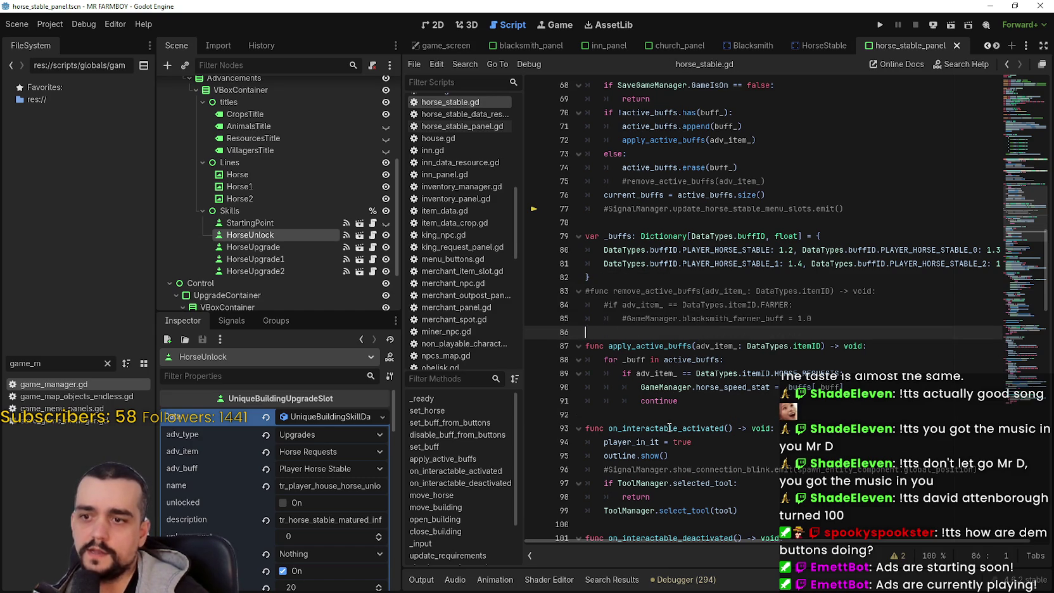
left_click(665, 416)
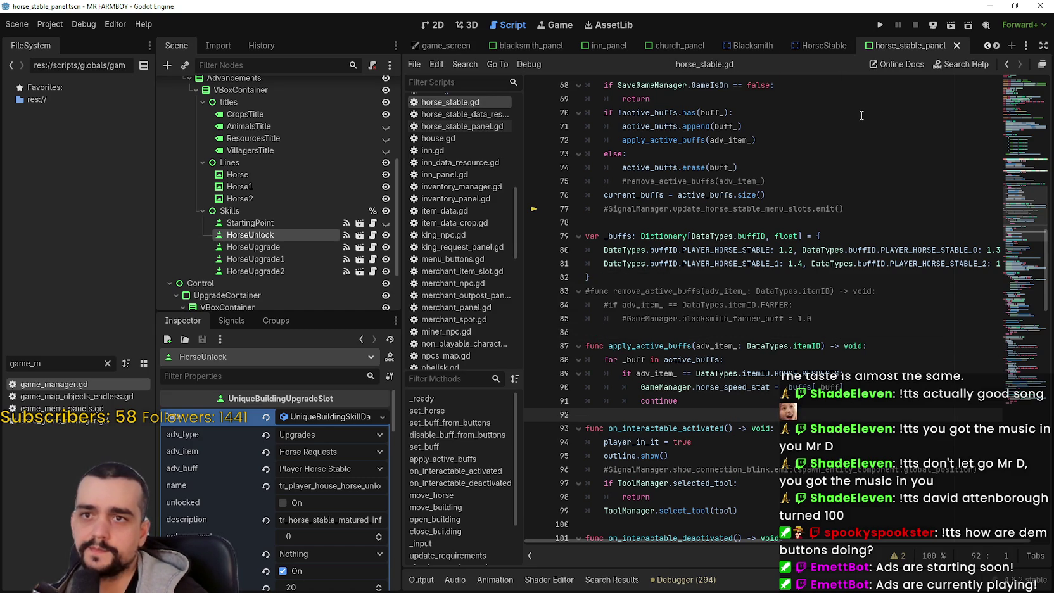
scroll(783, 315, "down", 2)
scroll(828, 422, "up", 3)
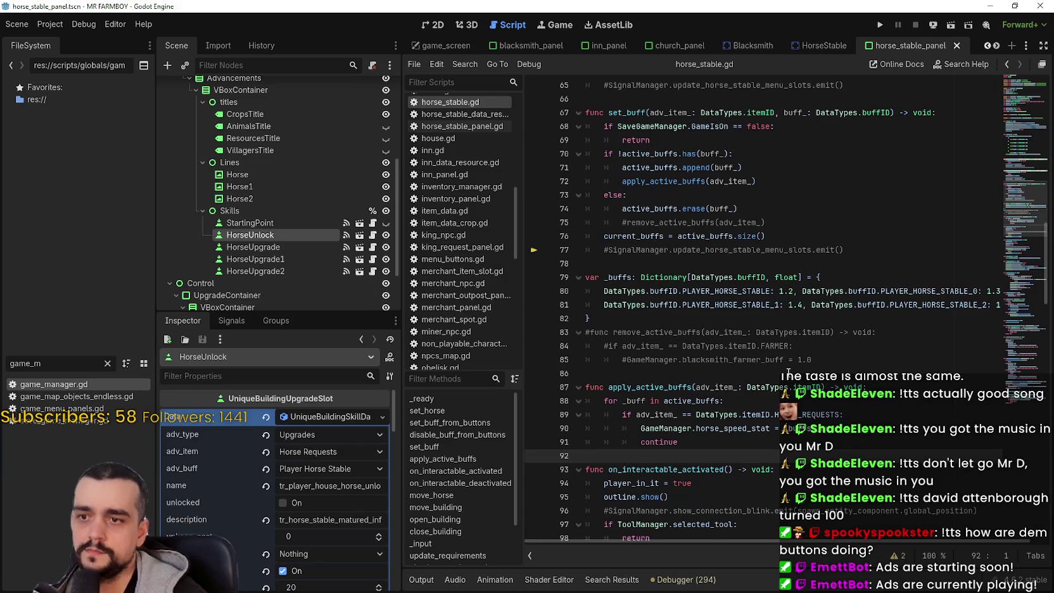
left_click(748, 320)
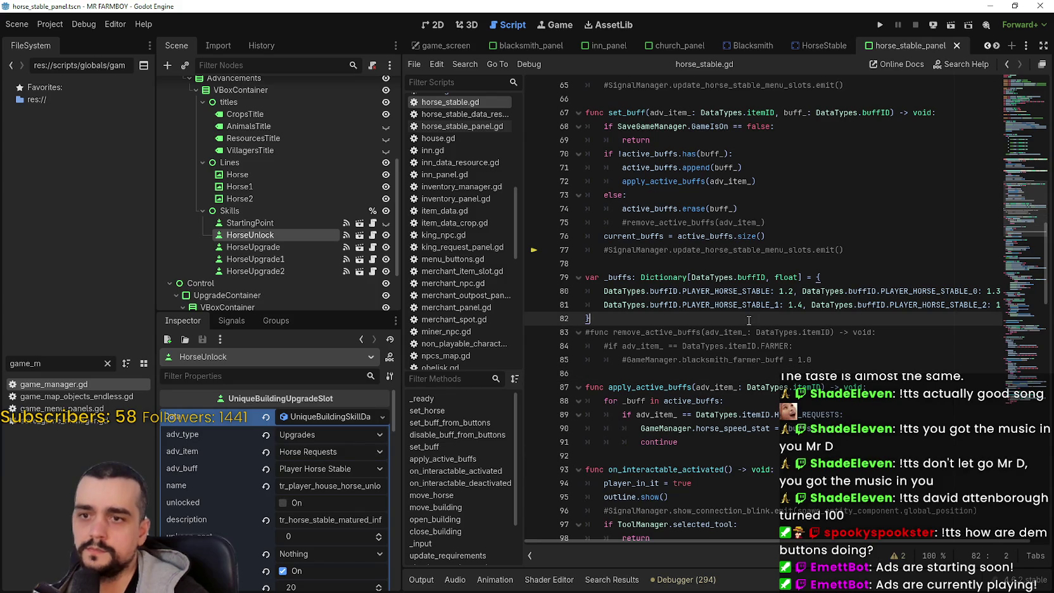
- Run Mr Farmboy from the editor and load the Save 1 slot
left_click(882, 29)
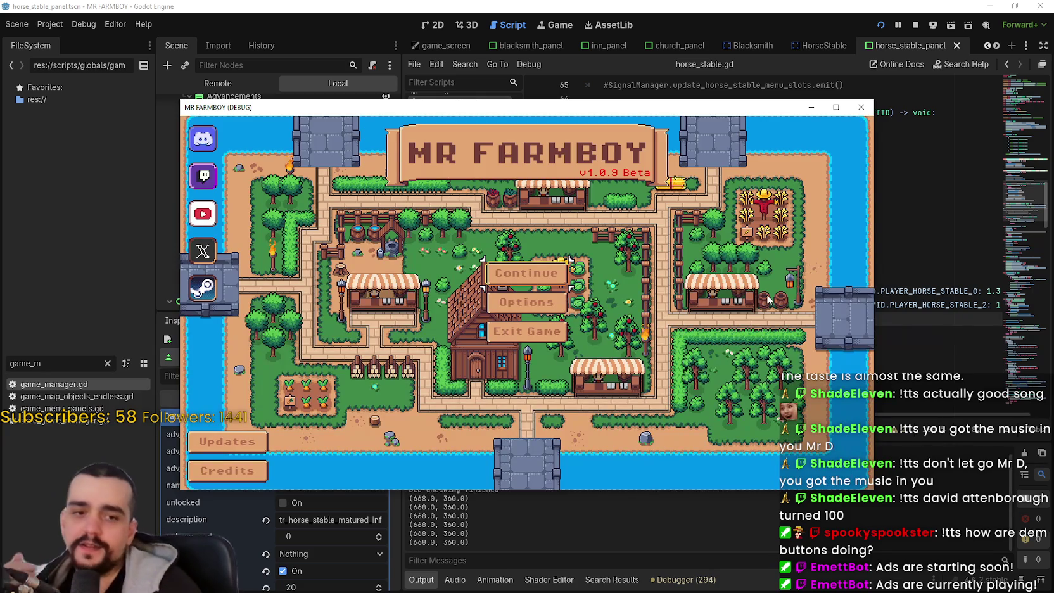
key("Return")
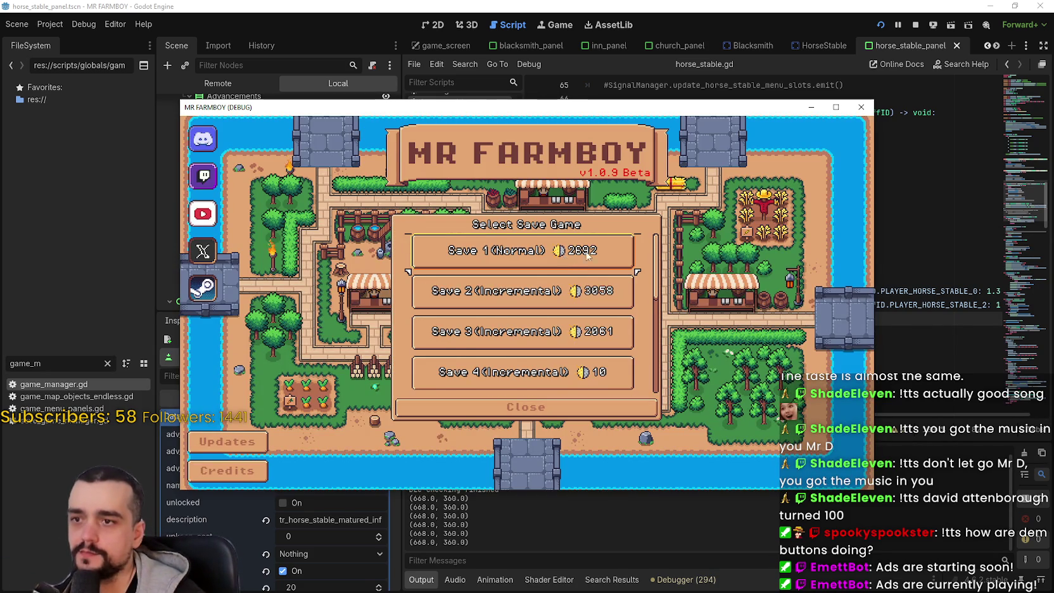
left_click(836, 107)
scroll(507, 285, "up", 1)
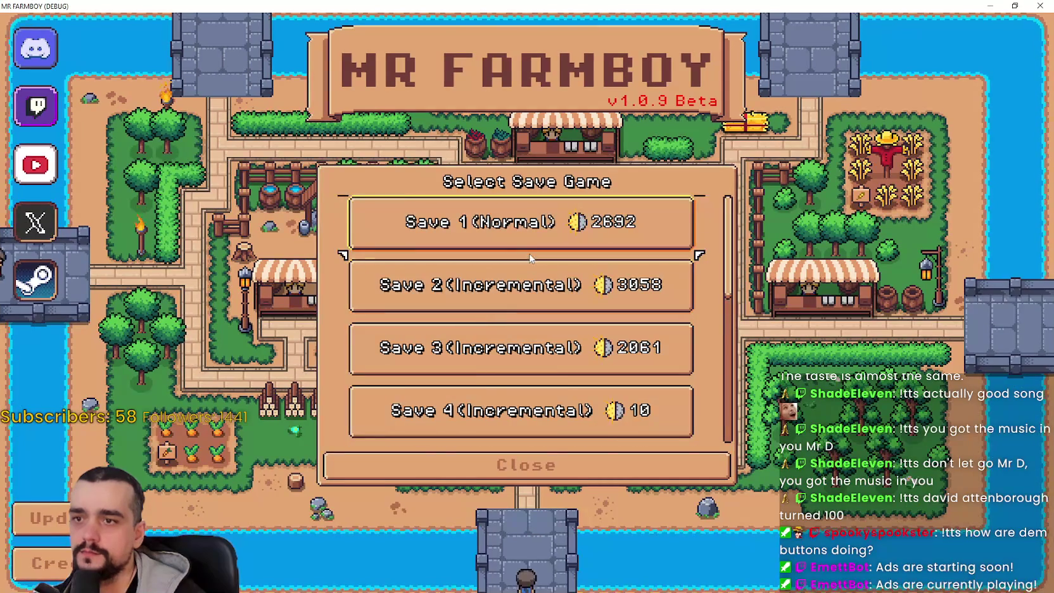
left_click(480, 234)
left_click(480, 238)
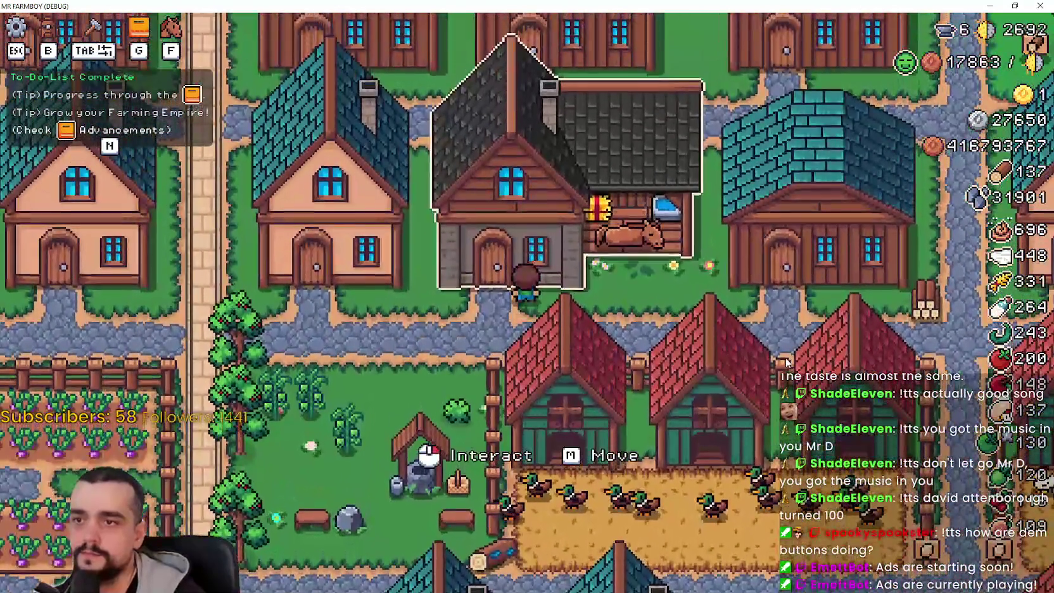
- Open the Player House's Horse Stable panel, read the Horse Mount card, and return to Godot
left_click(788, 362)
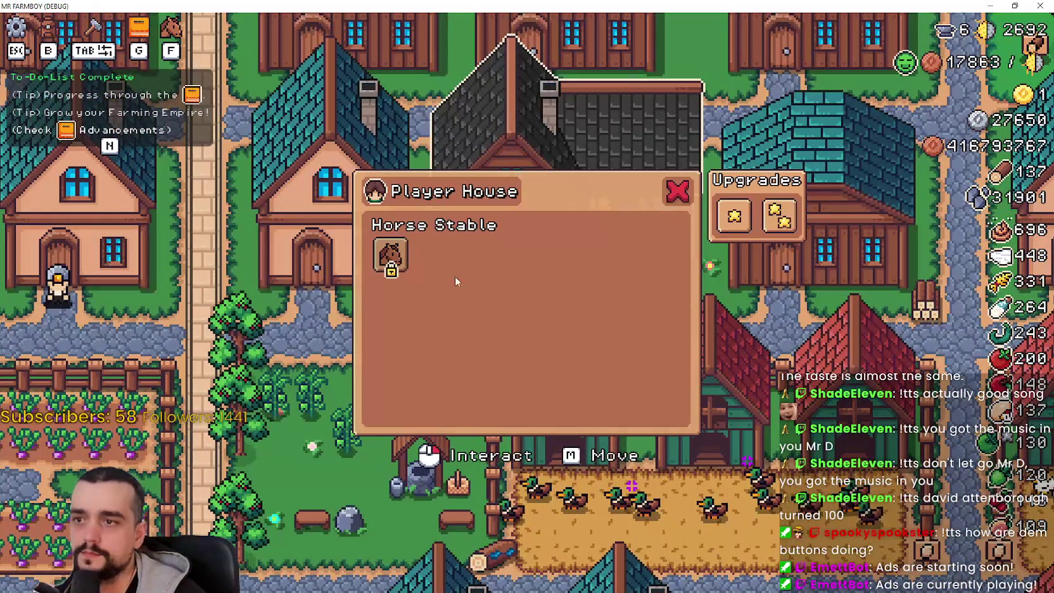
mouse_move(401, 261)
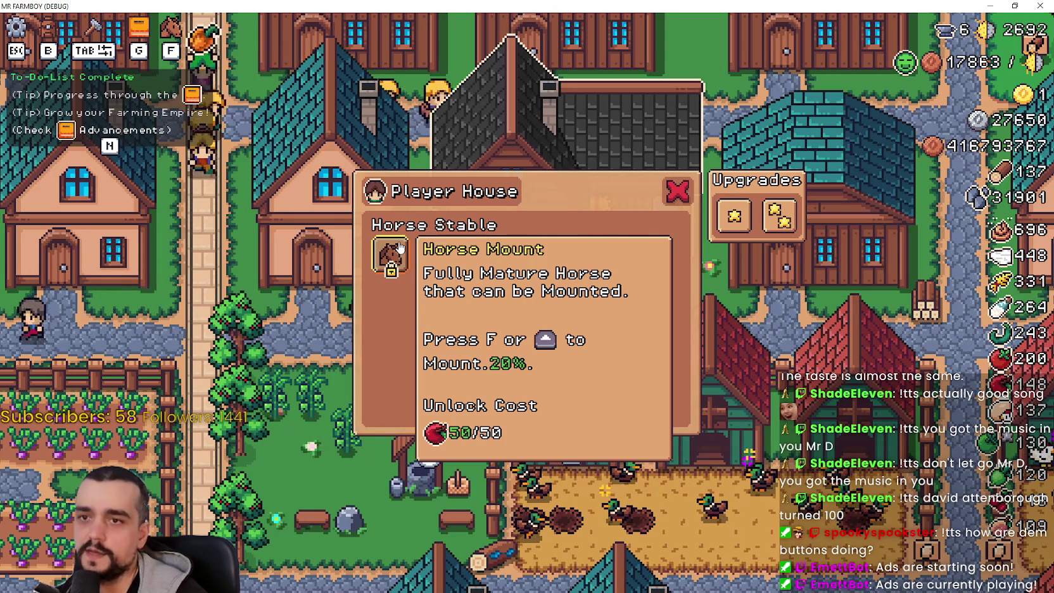
key("alt+Tab")
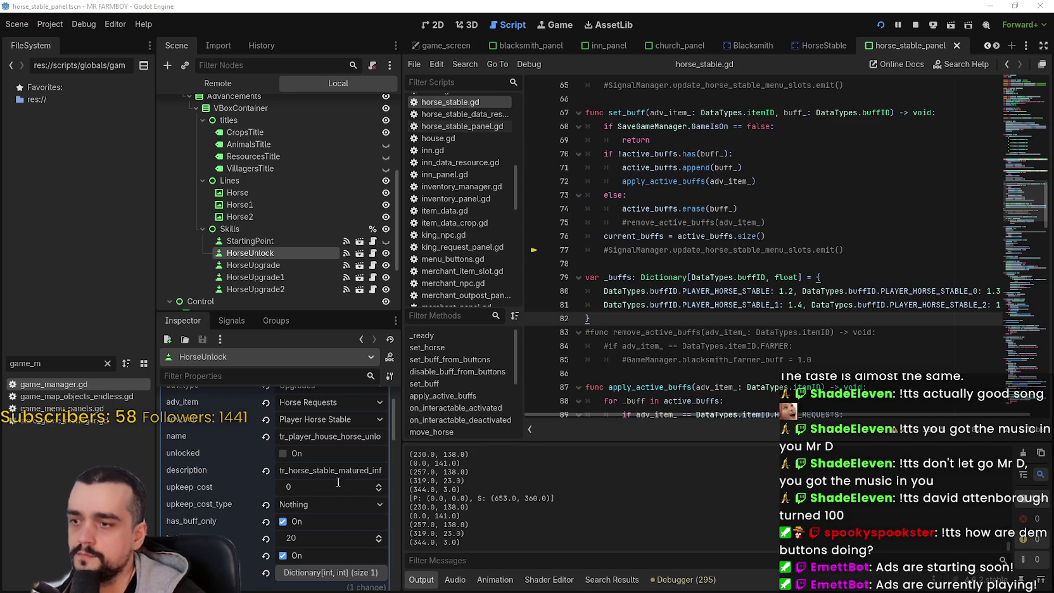
scroll(372, 556, "down", 1)
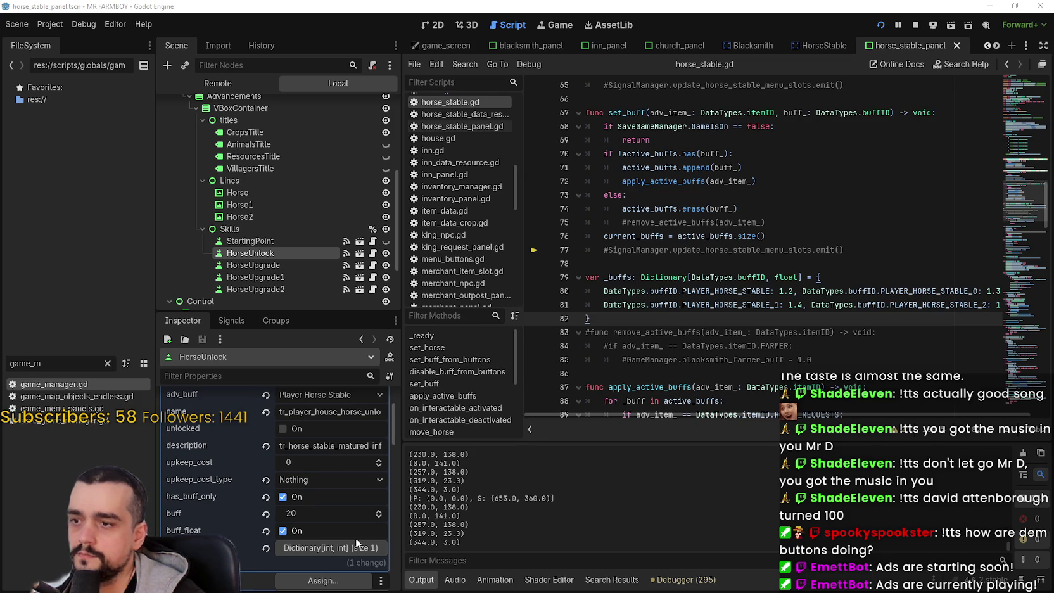
scroll(356, 538, "up", 1)
scroll(354, 535, "down", 1)
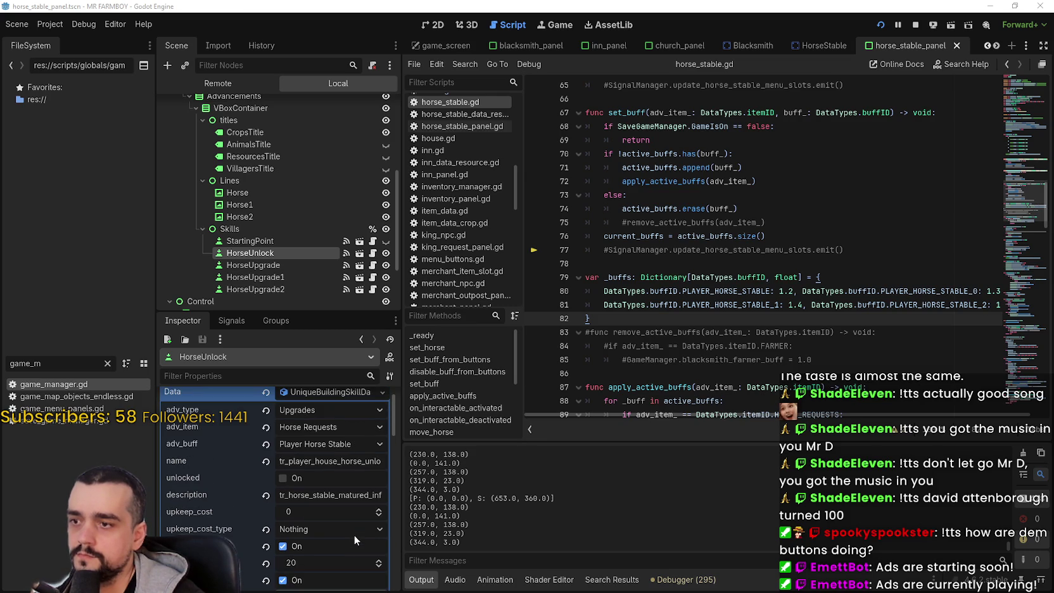
scroll(354, 529, "up", 2)
left_click(333, 443)
scroll(348, 439, "down", 2)
scroll(348, 439, "down", 5)
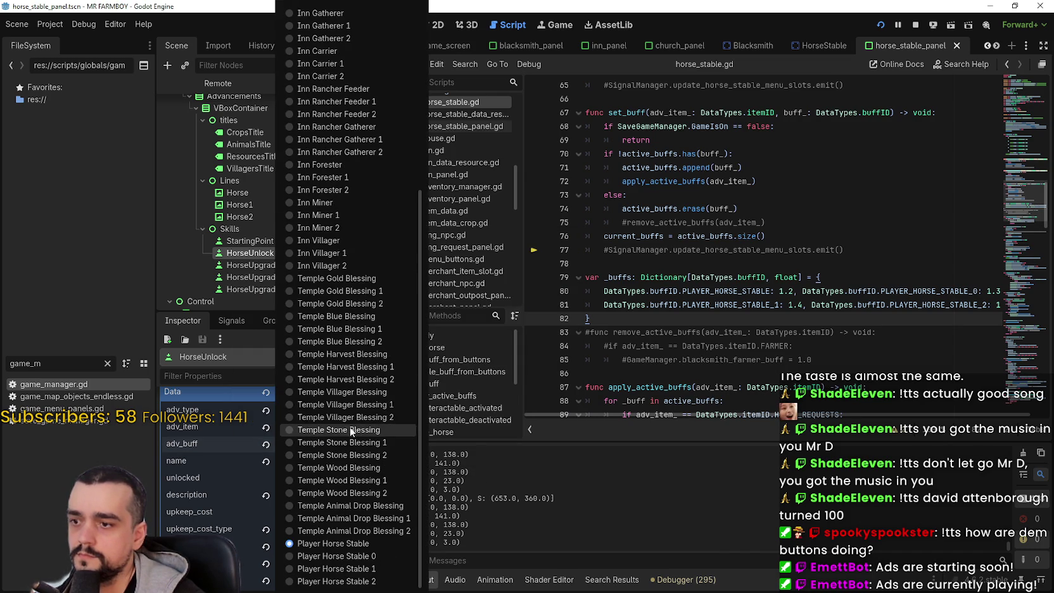
left_click(547, 378)
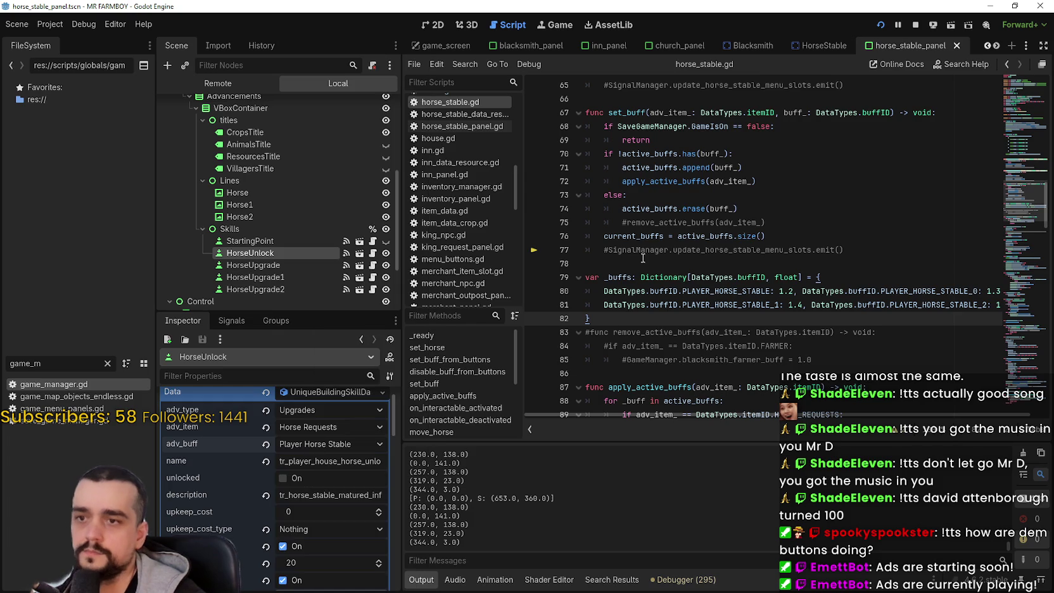
left_click(601, 263)
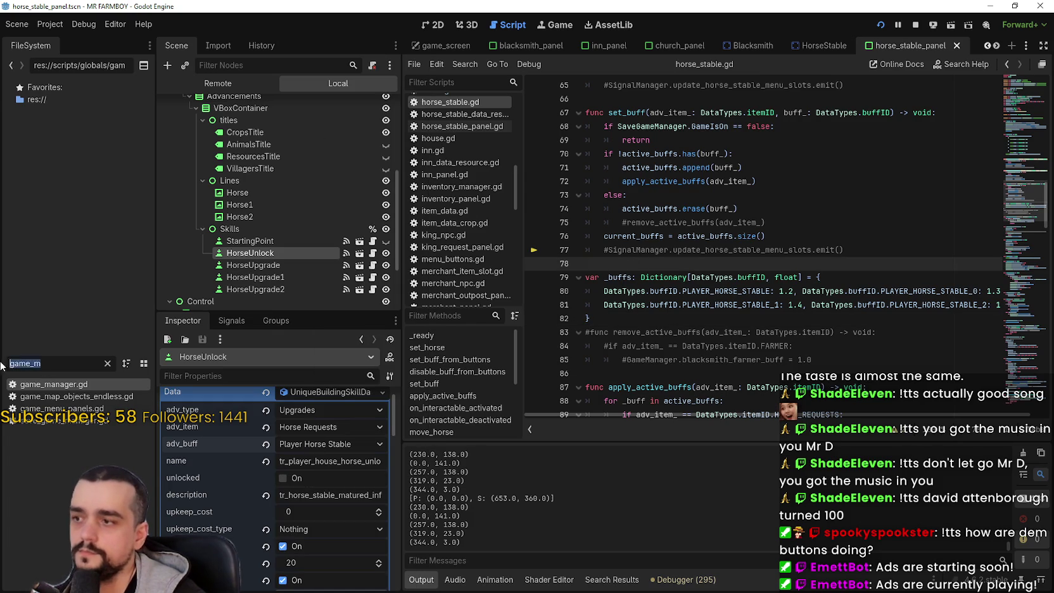
- Filter the file list by 'test' and open tooltip_component_test.gd
double_click(42, 364)
type("test")
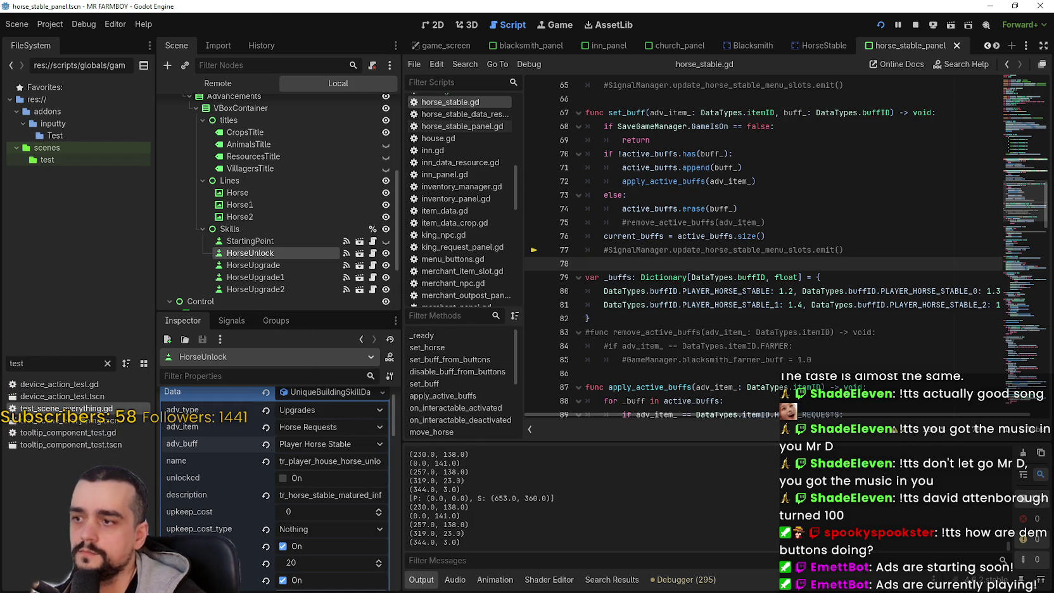
double_click(81, 409)
double_click(93, 433)
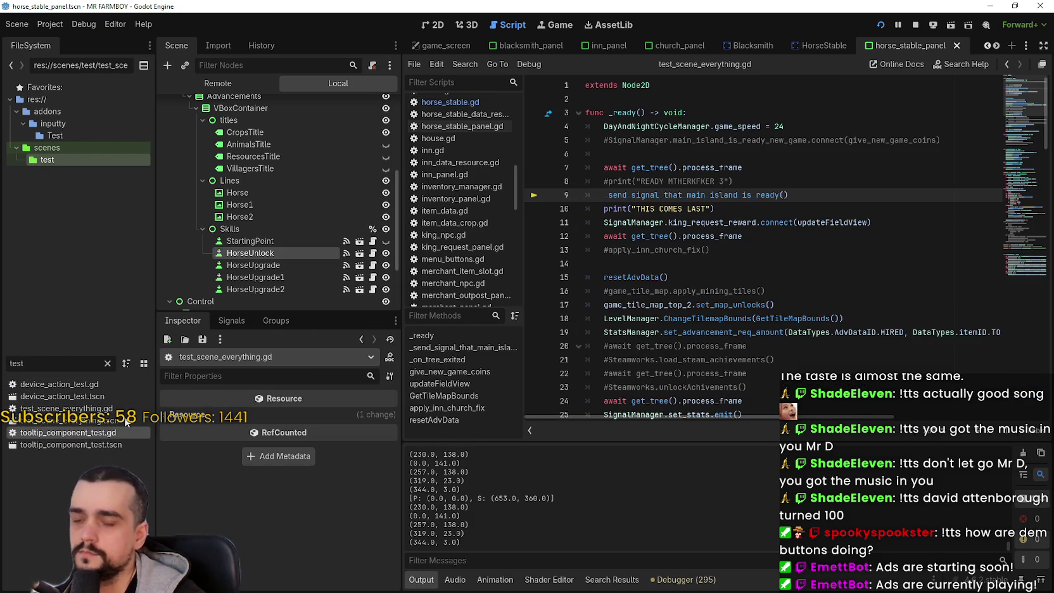
scroll(750, 291, "down", 3)
scroll(751, 291, "down", 5)
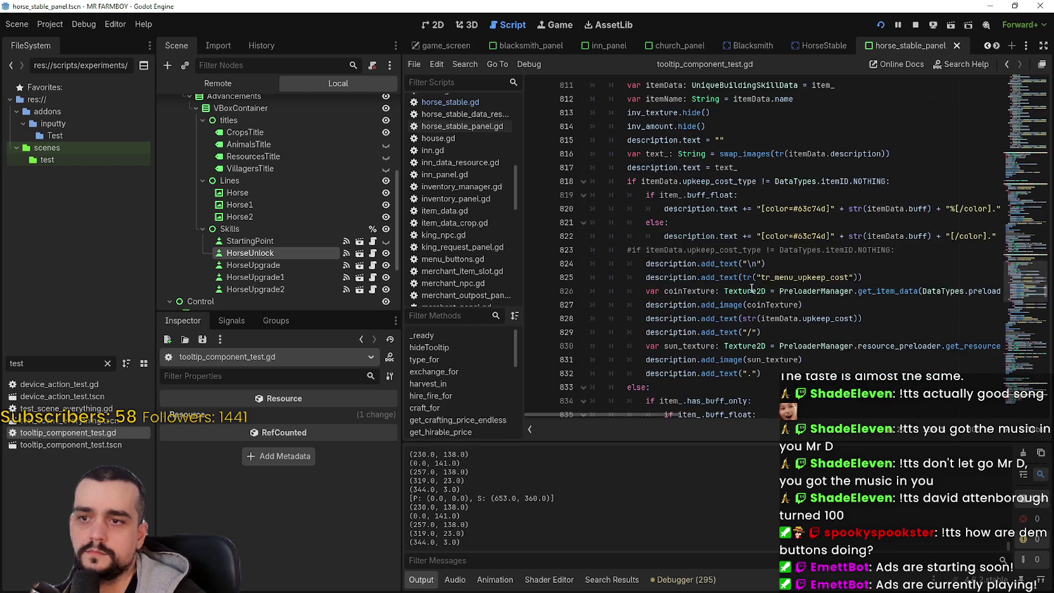
- Start an 'if item_.adv…' condition on a new line after line 834, checking the HorseUnlock node's properties
left_click(775, 284)
scroll(776, 279, "down", 1)
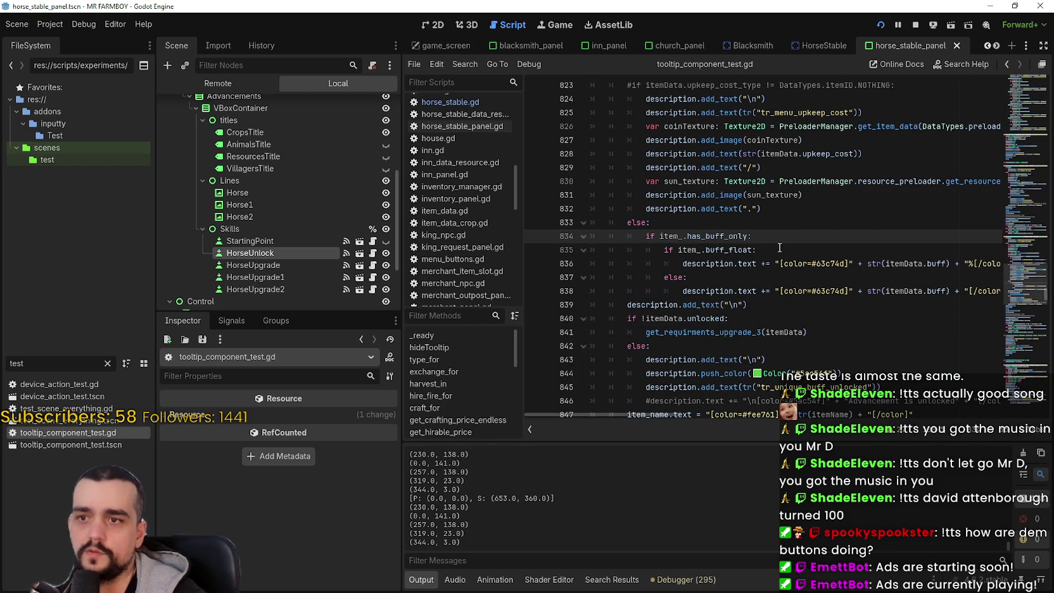
key("Return")
type("if item")
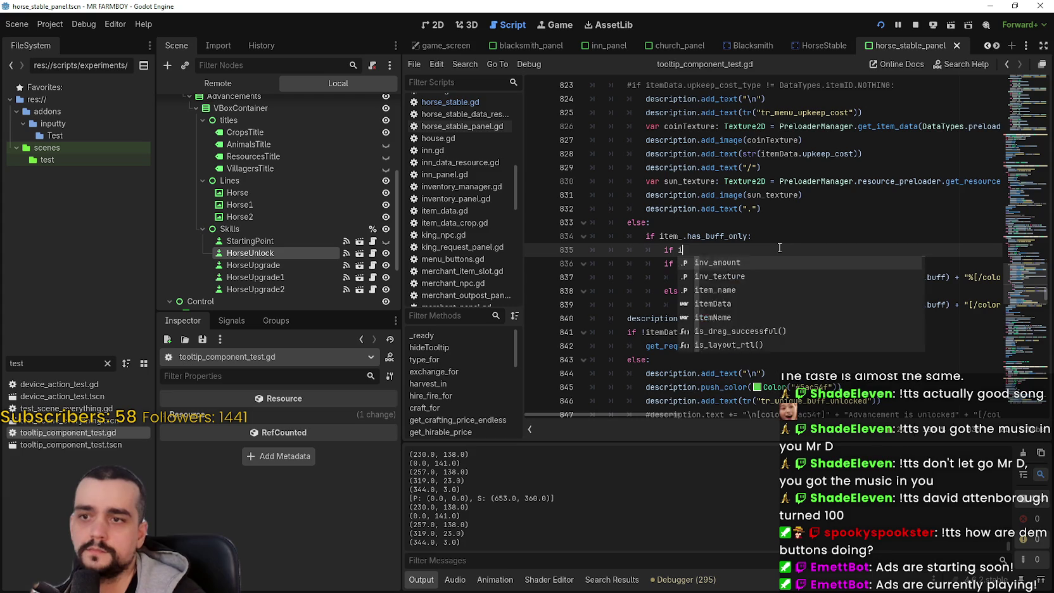
type("_")
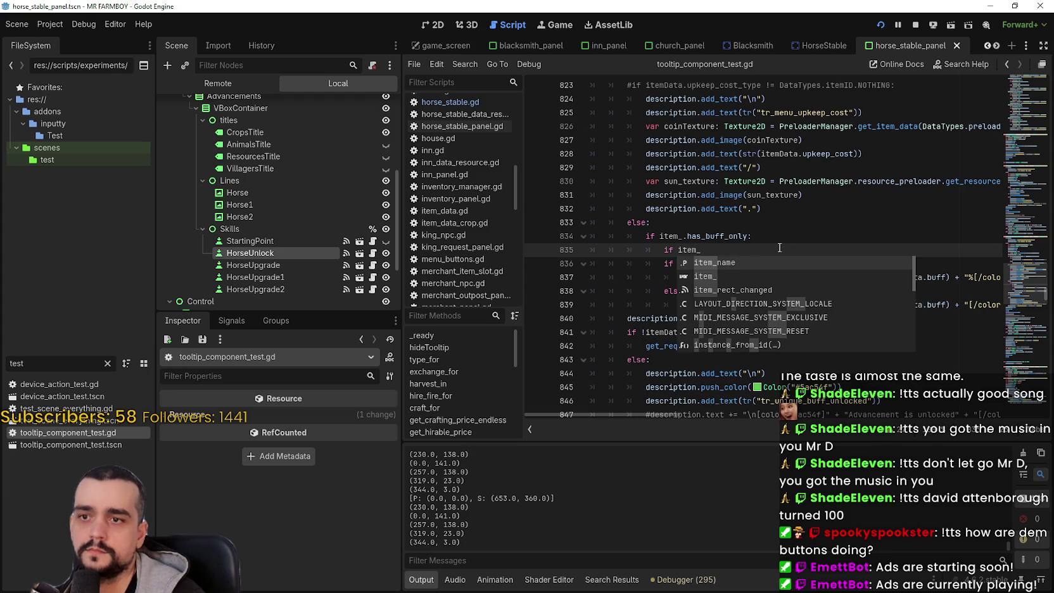
key("Escape")
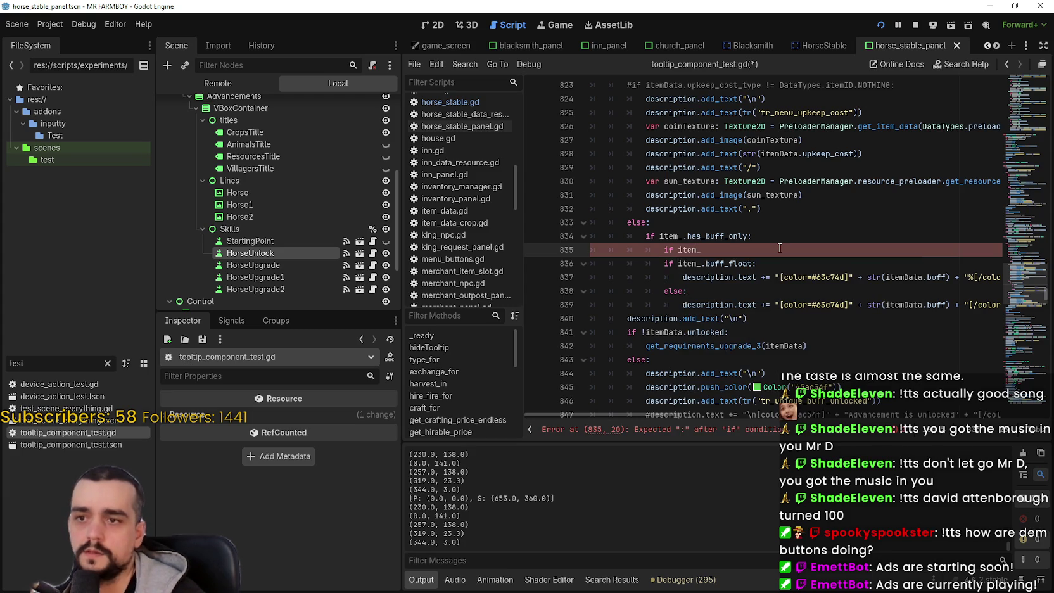
type(".adv")
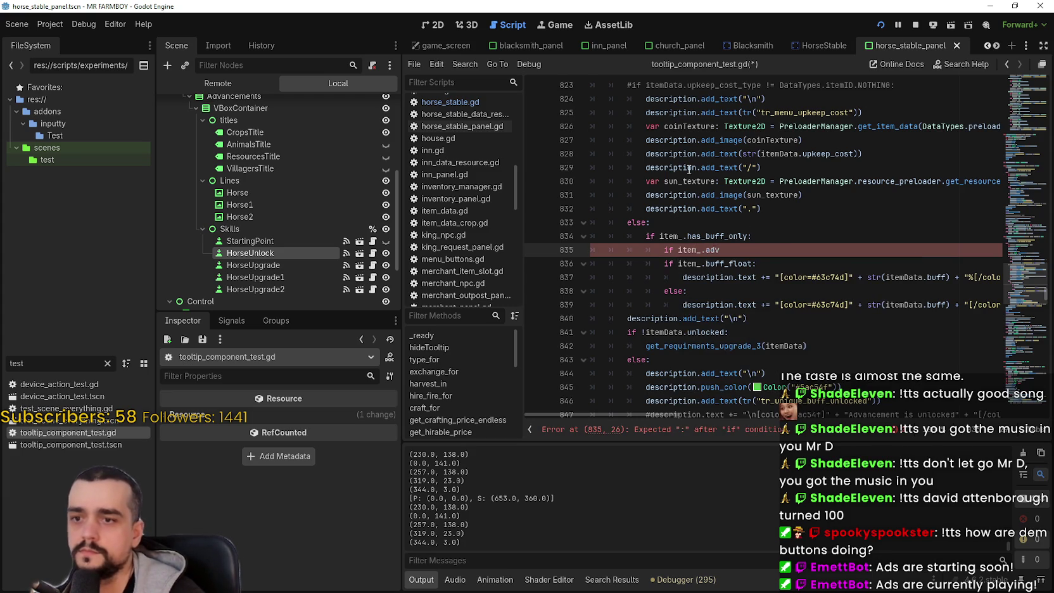
scroll(760, 246, "up", 8)
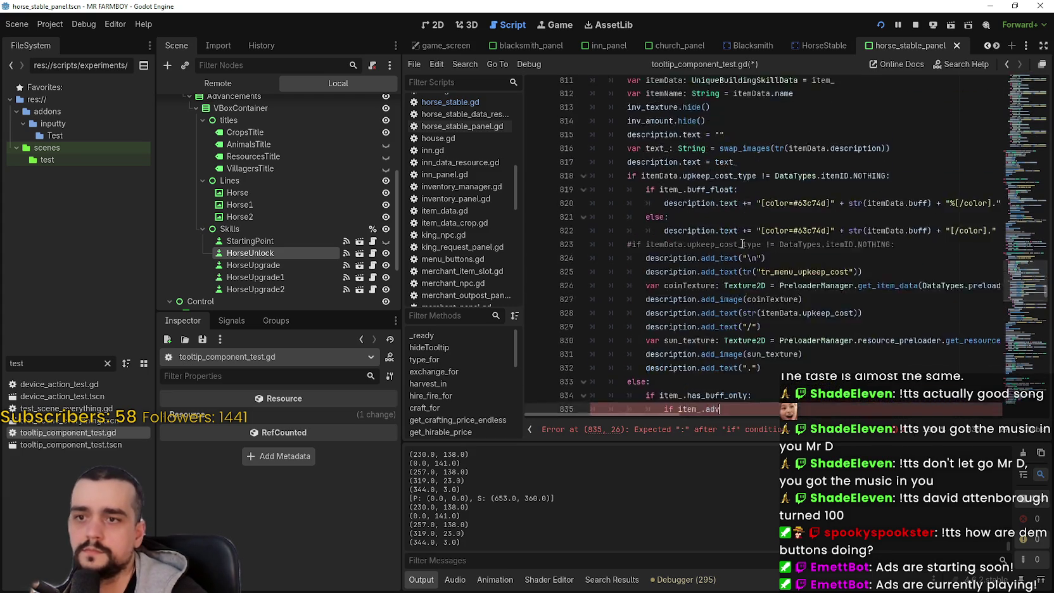
scroll(872, 214, "down", 5)
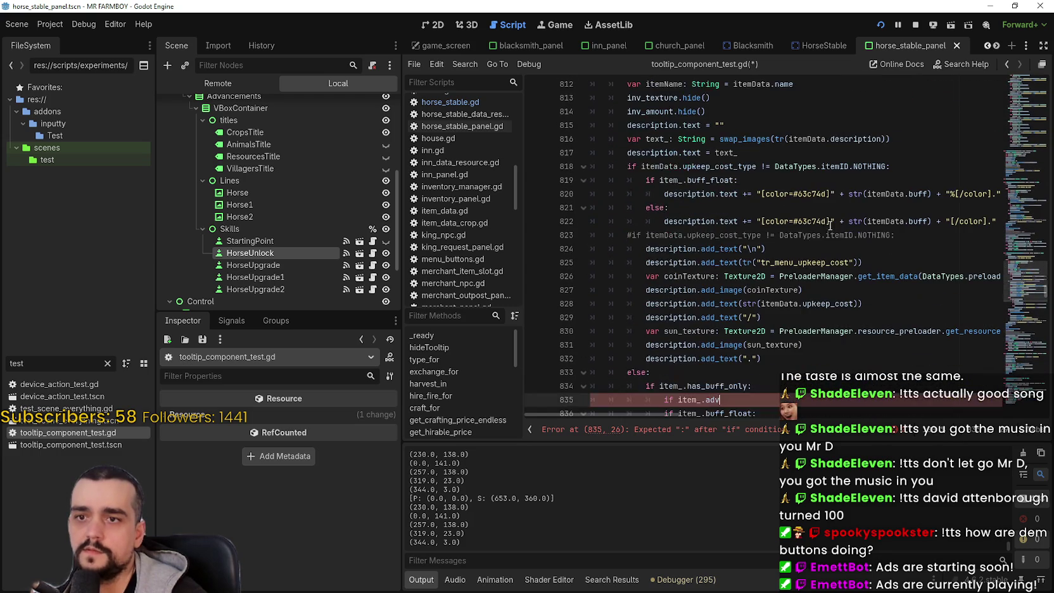
left_click(269, 253)
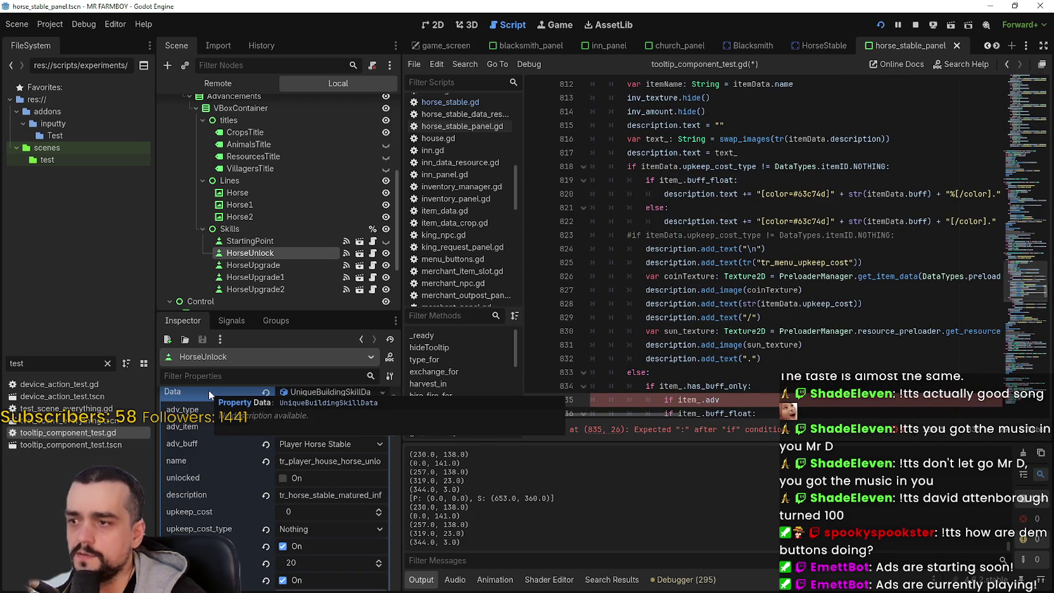
scroll(354, 507, "down", 3)
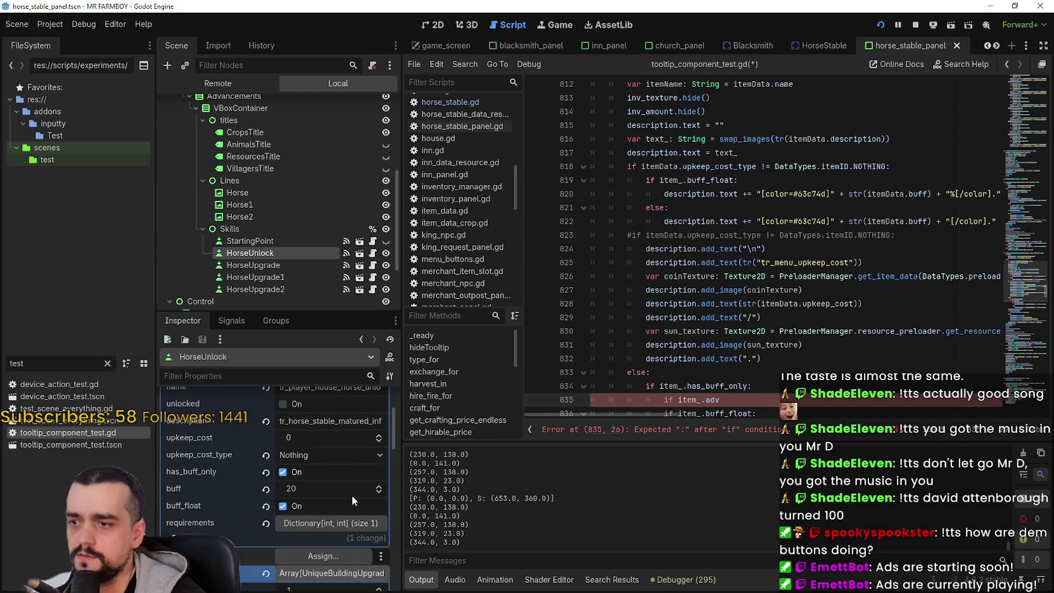
scroll(352, 494, "up", 3)
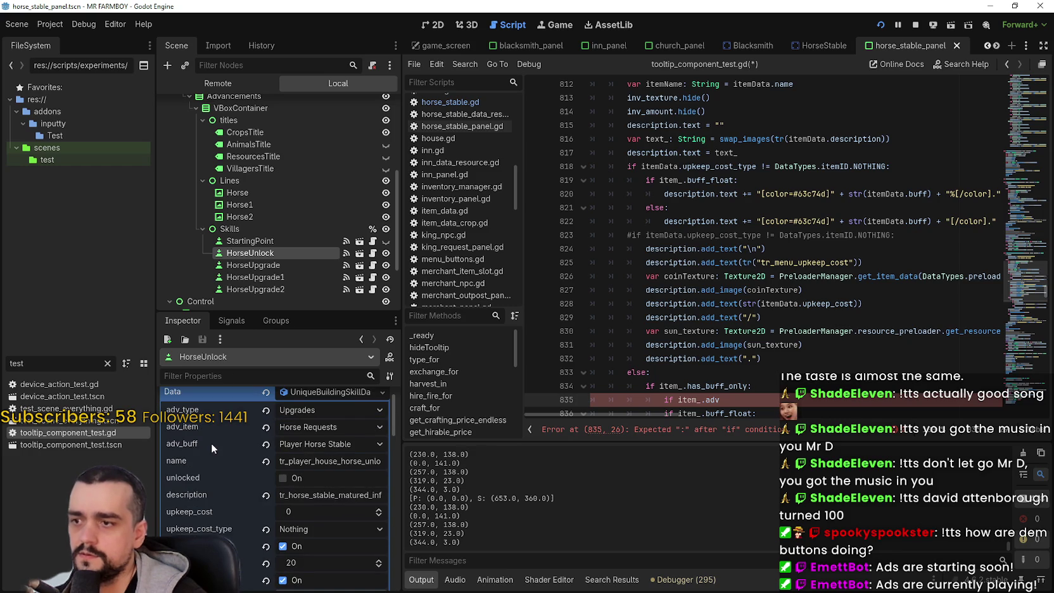
mouse_move(211, 443)
scroll(797, 356, "up", 3)
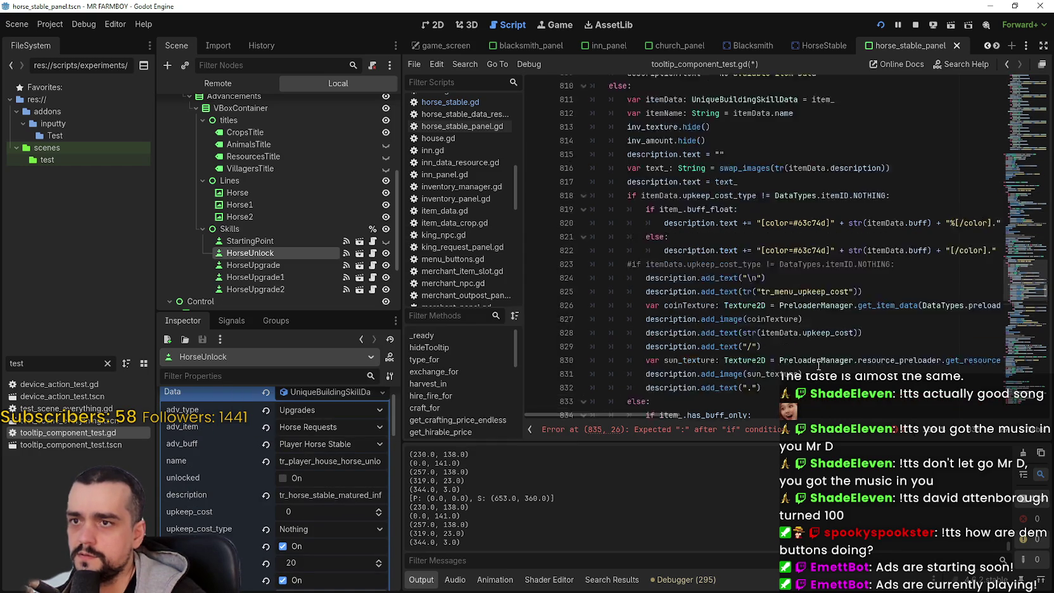
scroll(797, 355, "down", 5)
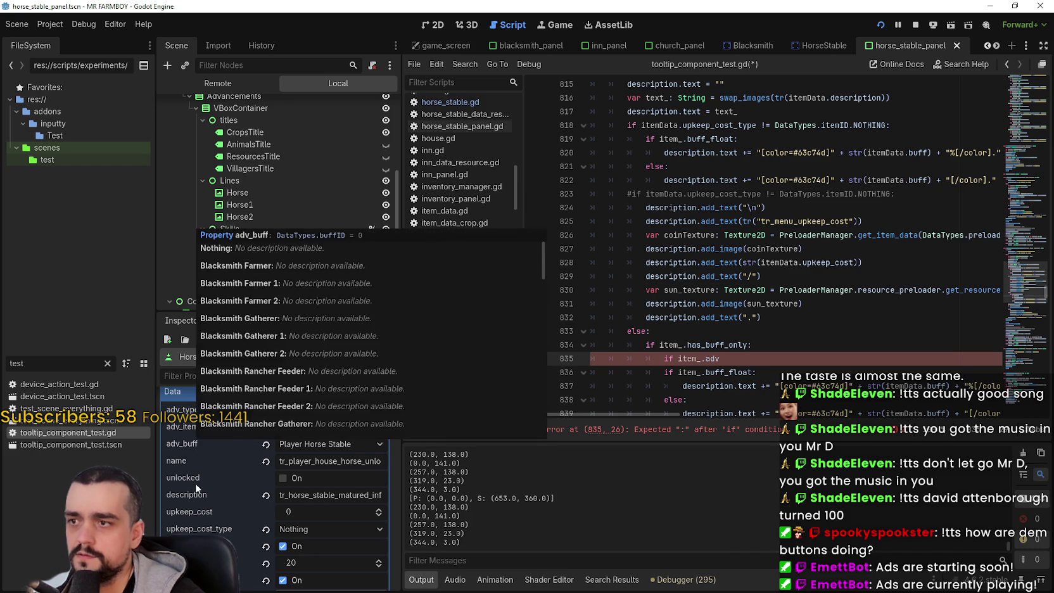
- Complete the condition as adv_buff == DataTypes.buffID.PLAYER_HORSE_STABLE: with an indented line beneath
type("_")
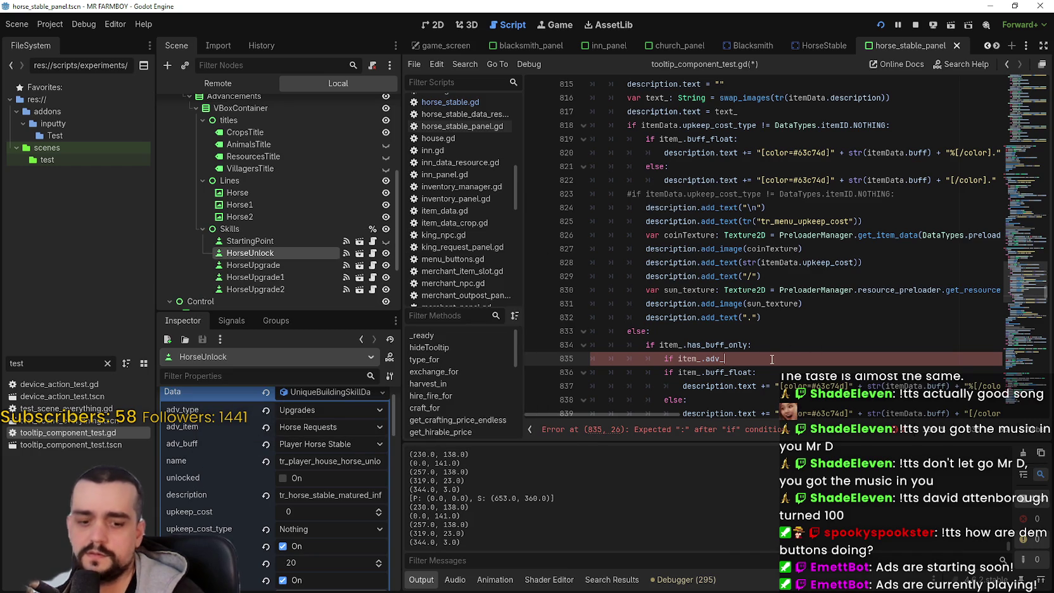
type("buff ==")
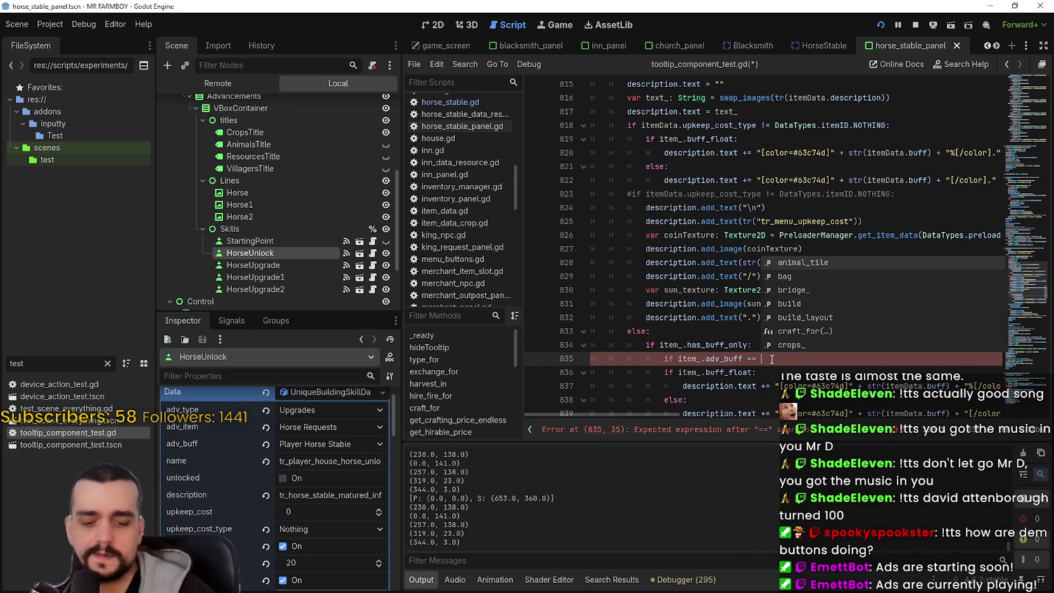
type(" DataTypes.")
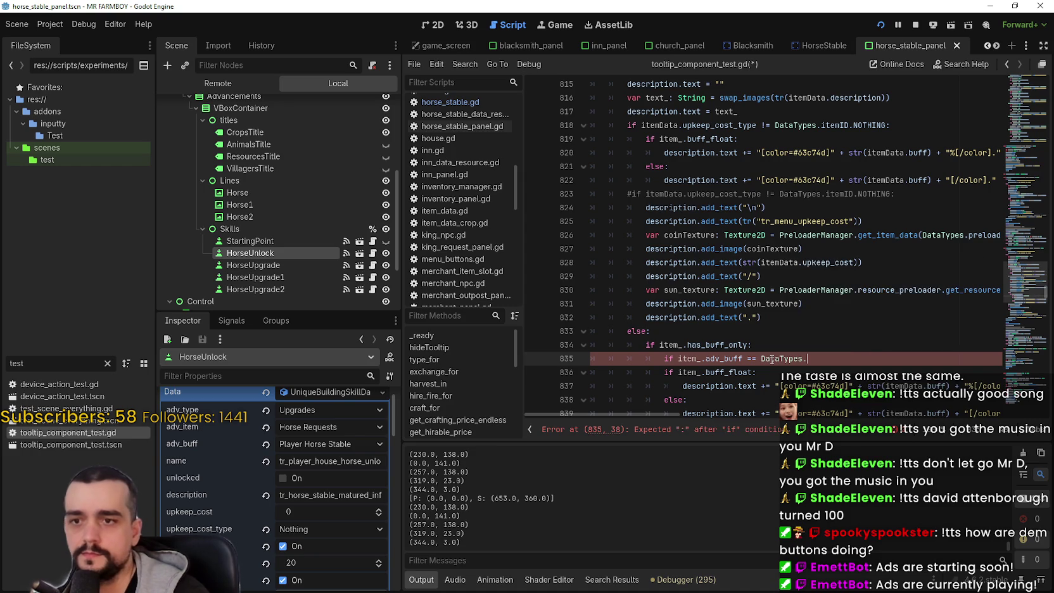
type("buff")
key("Return")
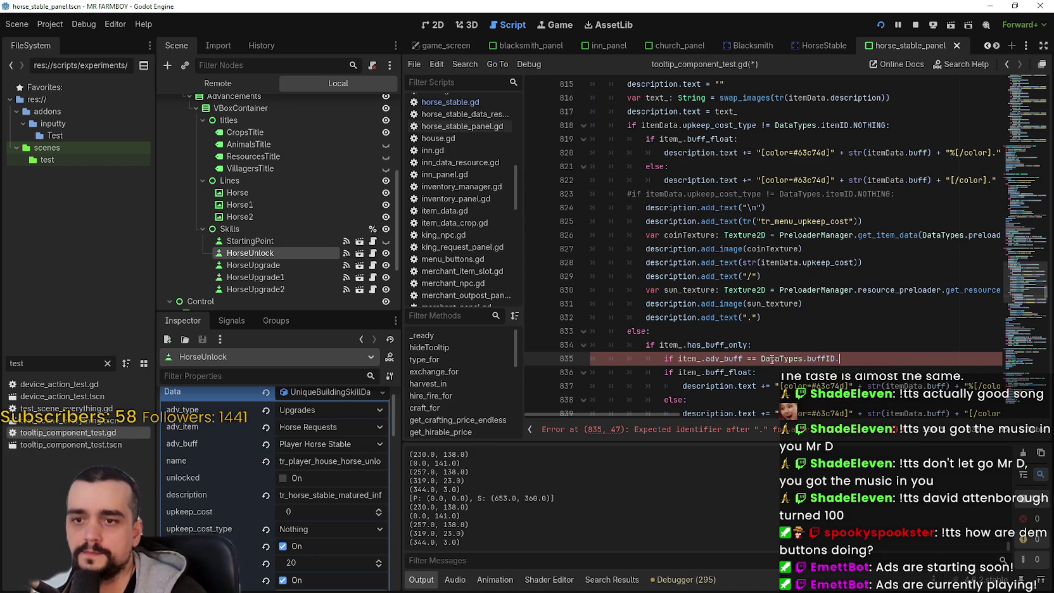
type(".horse")
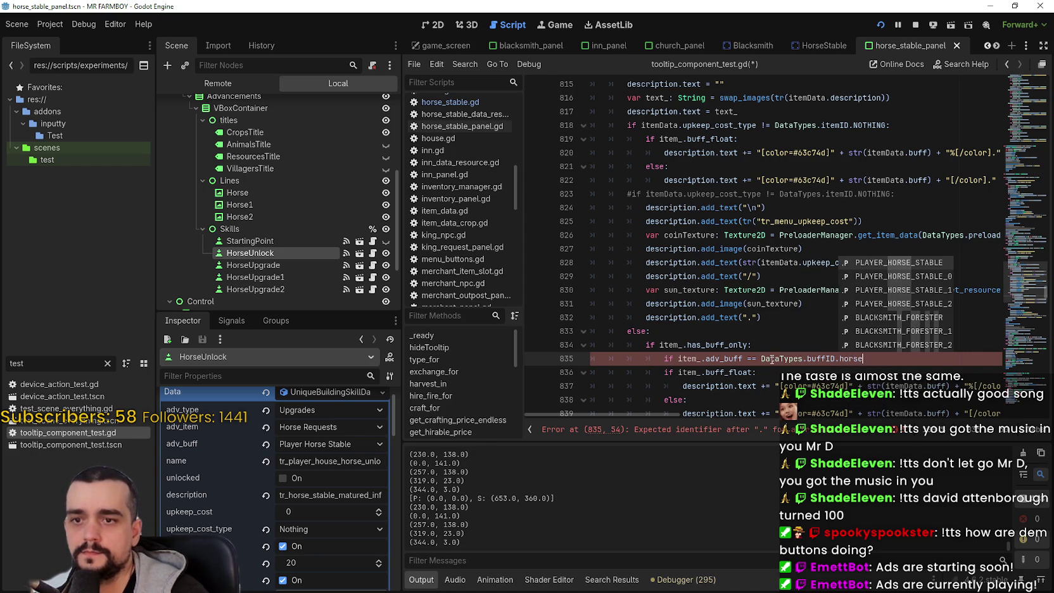
key("Return")
type(":")
key("Return")
- Undo the test sentence typed on line 836, leaving the line empty
type("Increased movement speed while on the horse by")
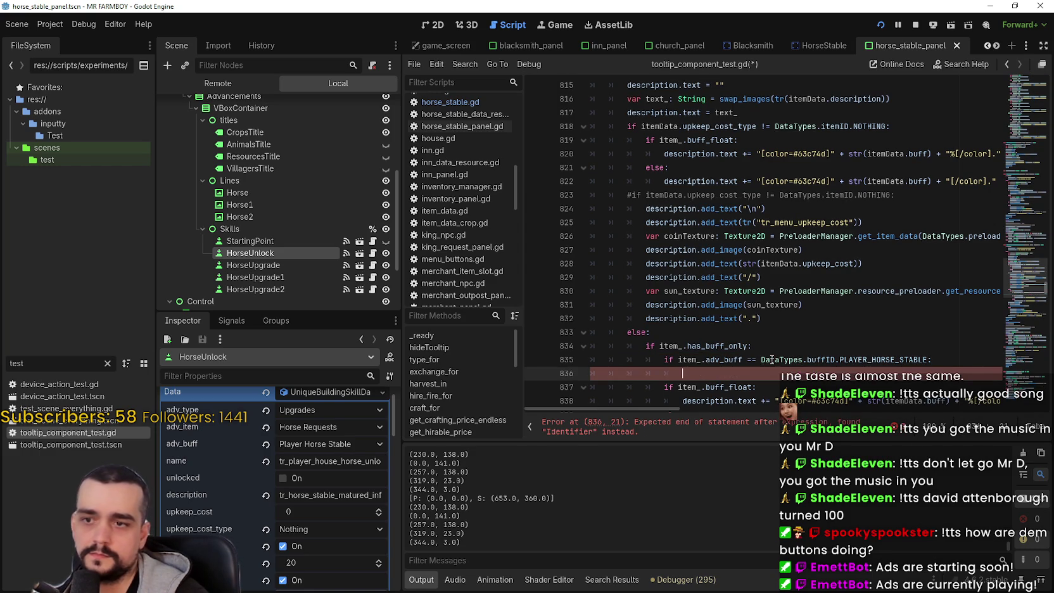
key("ctrl+z")
scroll(773, 354, "down", 1)
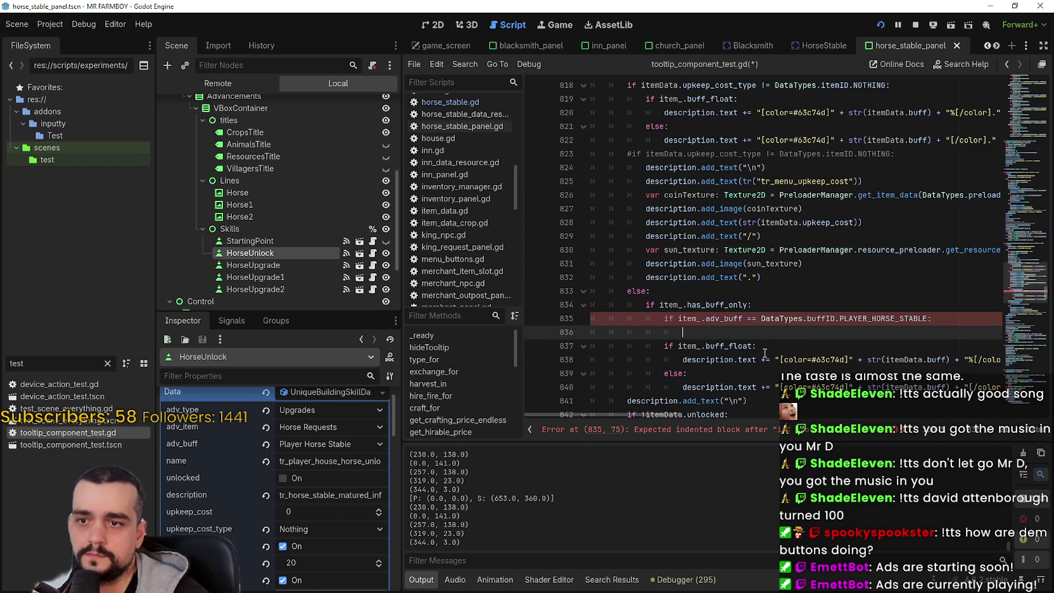
double_click(712, 360)
- Copy line 825's add_text call to line 836, switch its key to tr_player_house_horse_growth, and save
left_click(746, 358, "shift")
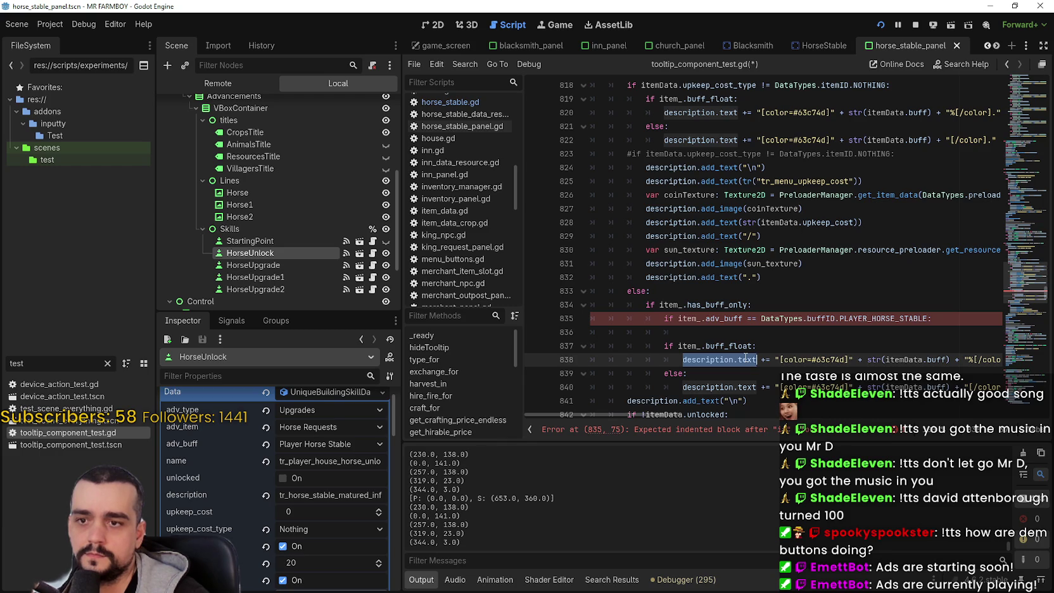
left_click(716, 329)
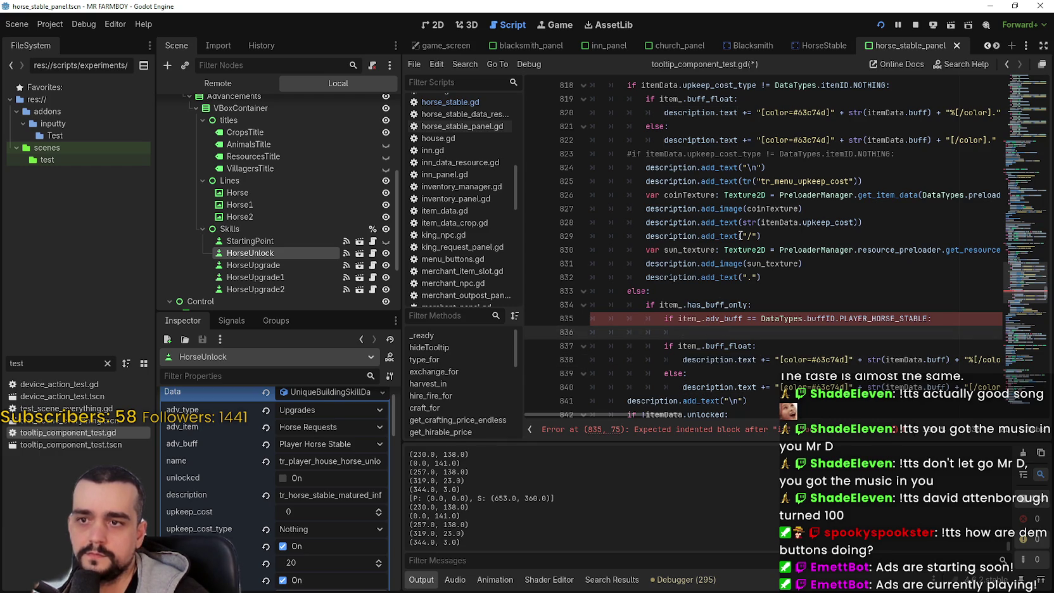
left_click_drag(646, 181, 862, 181)
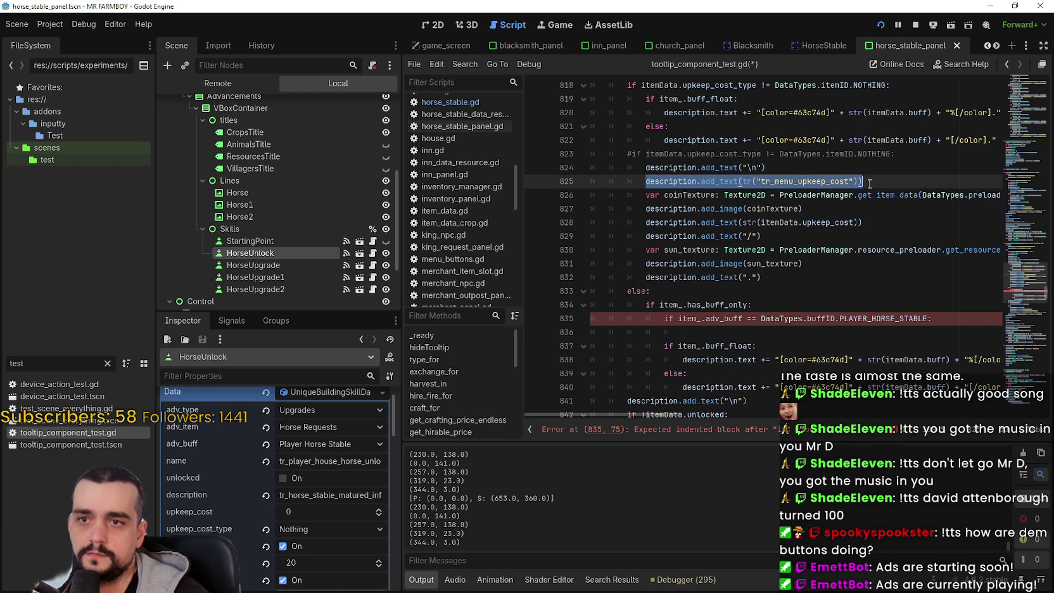
key("ctrl+c")
left_click(675, 336)
key("ctrl+v")
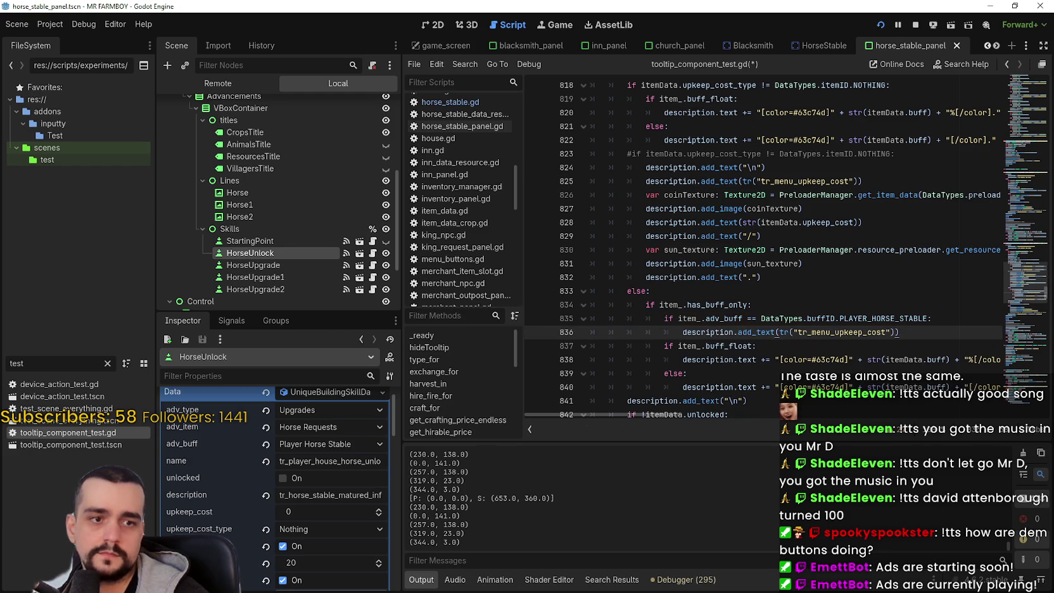
double_click(842, 332)
key("ctrl+v")
left_click(823, 344)
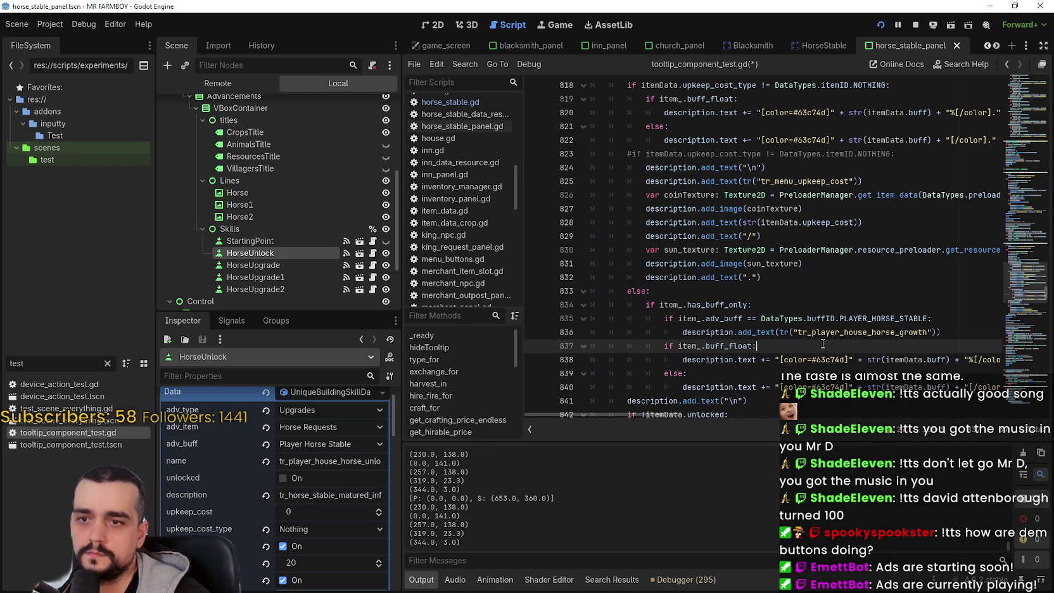
key("ctrl+s")
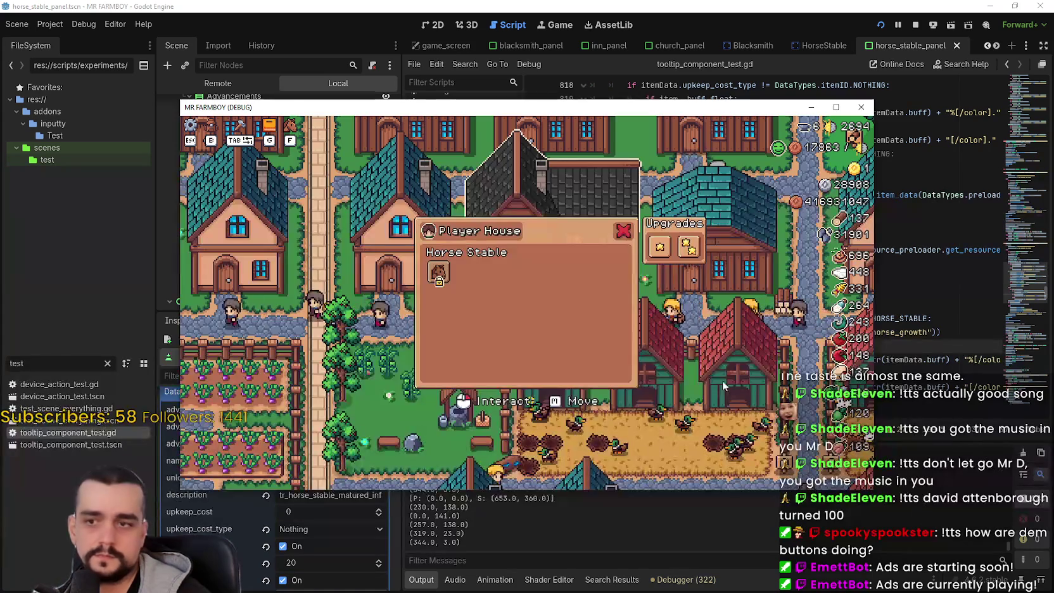
- Save, set a breakpoint on line 834, and run the game to inspect the paused stack frame
mouse_move(439, 273)
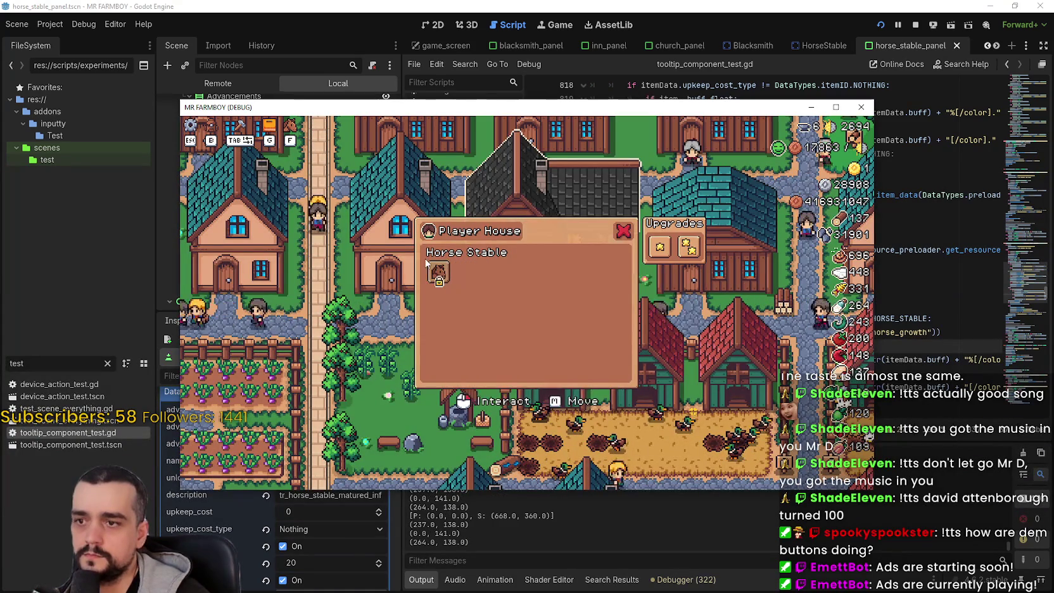
left_click(760, 309)
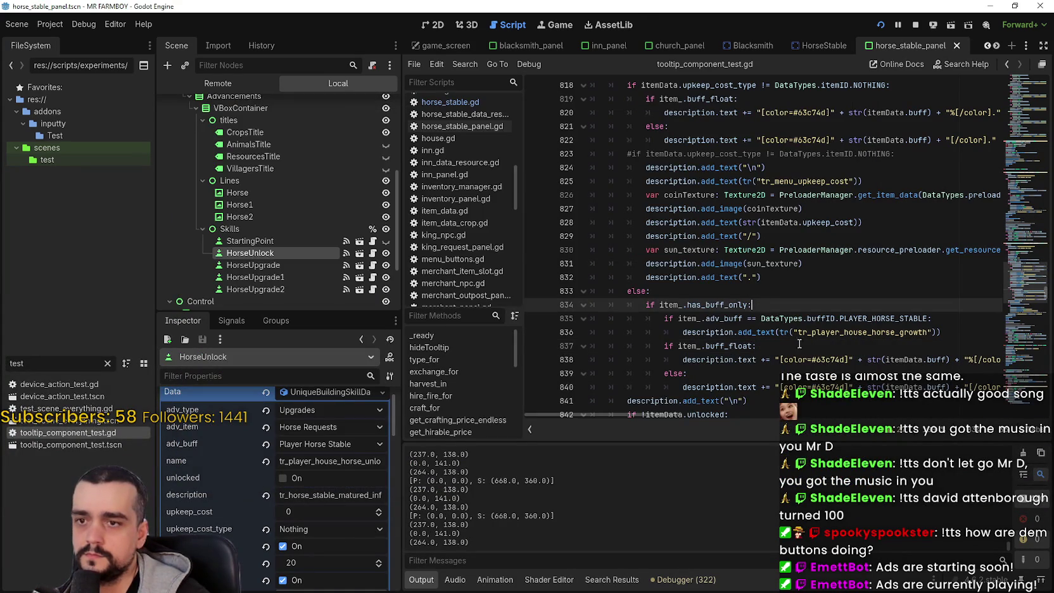
key("ctrl+s")
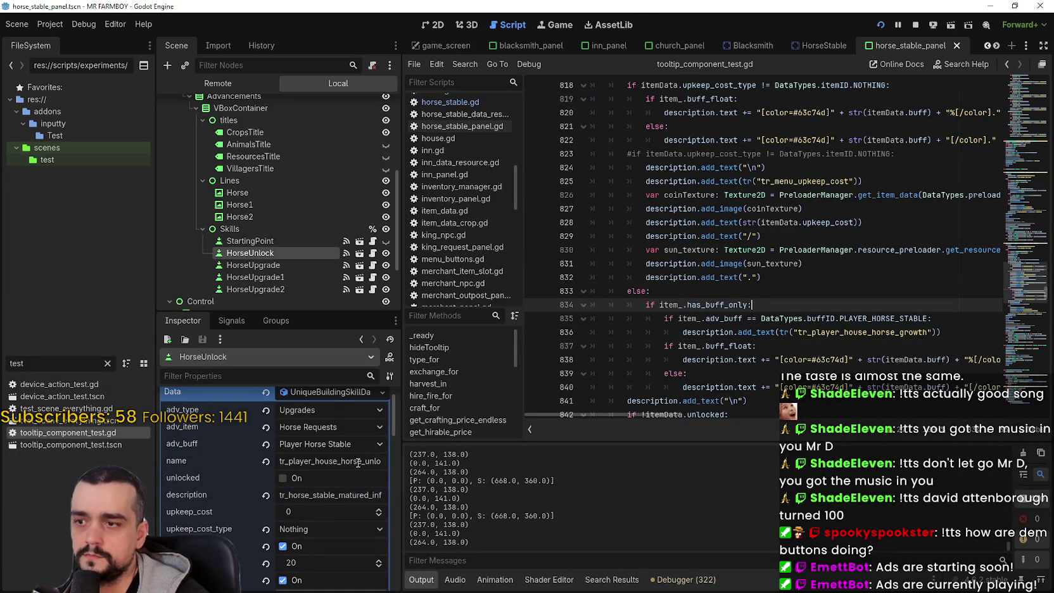
left_click(535, 304)
key("F5")
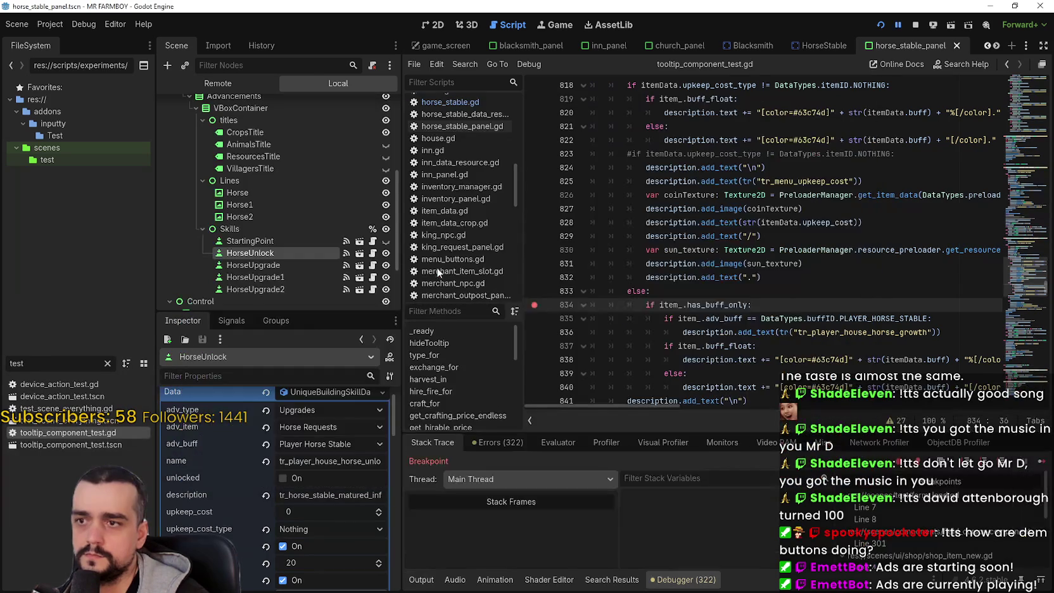
left_click(771, 531)
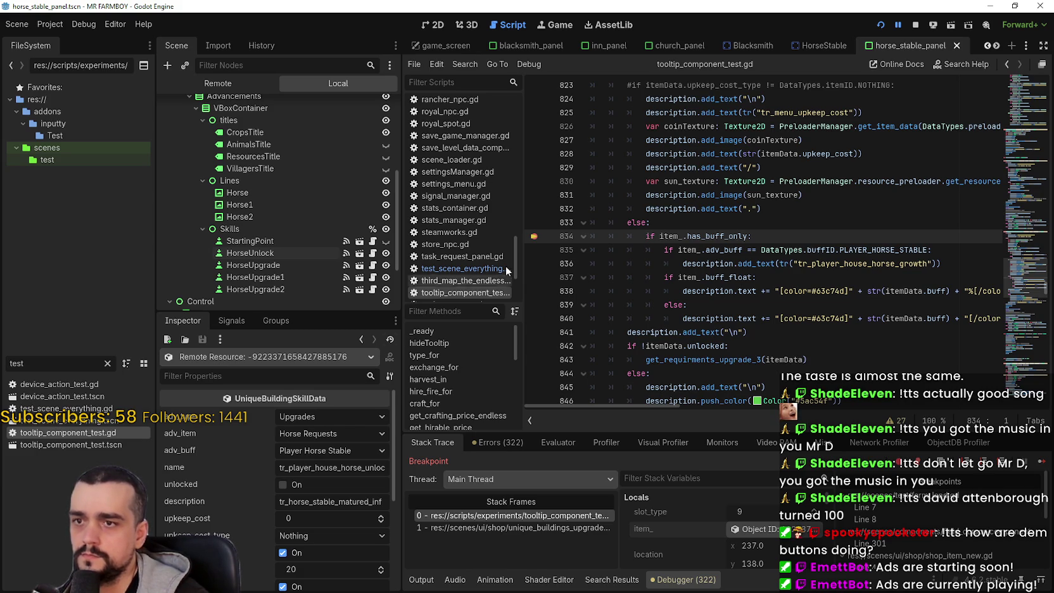
scroll(657, 251, "up", 3)
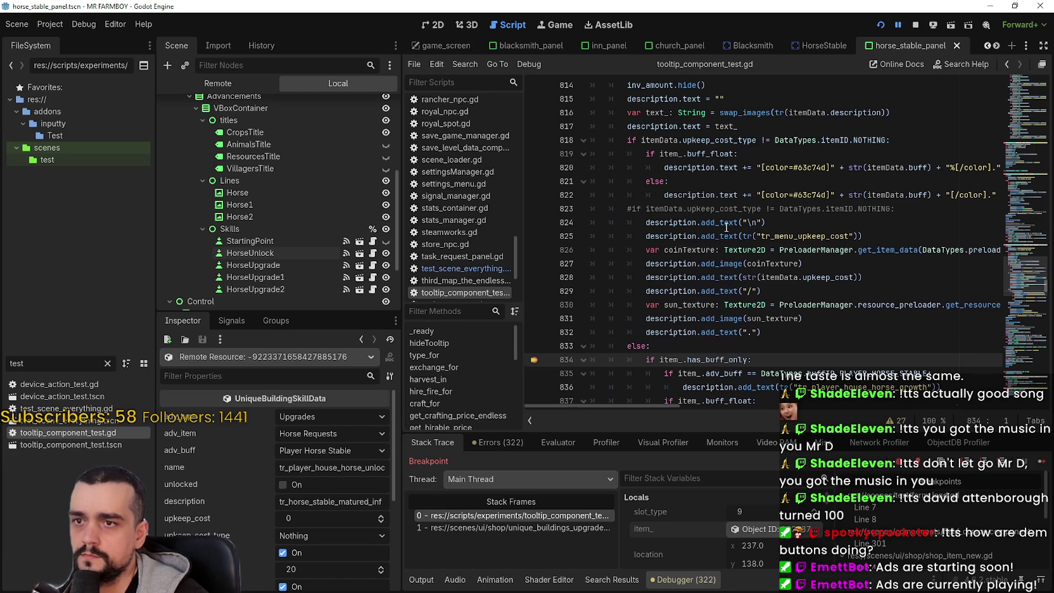
scroll(726, 226, "down", 2)
scroll(709, 225, "up", 3)
scroll(708, 166, "down", 3)
left_click(759, 319)
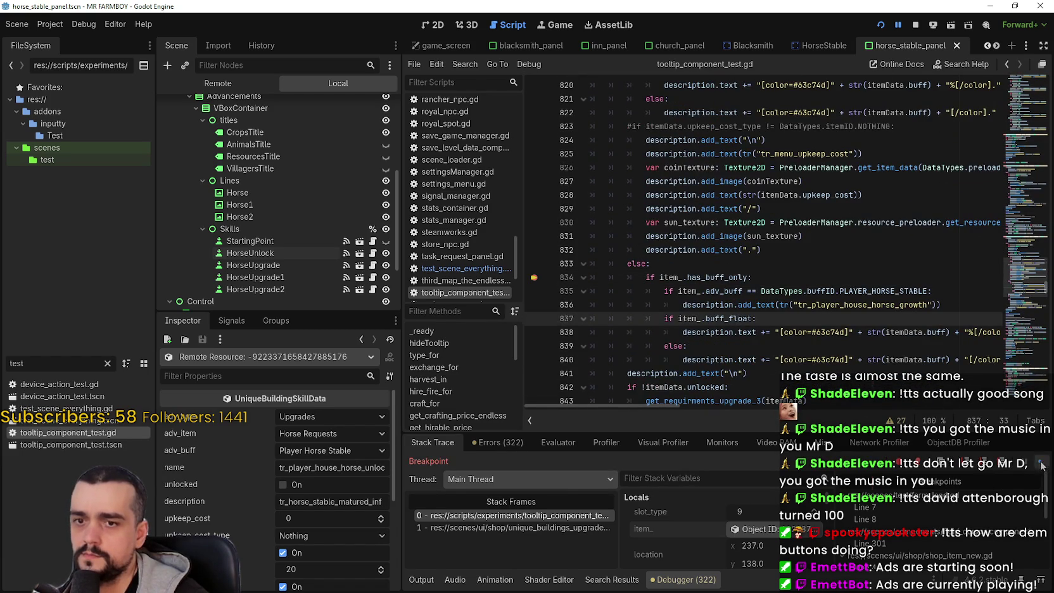
- Continue through the breakpoints on lines 835–837 until the game resumes, then return to the editor
left_click(1042, 466)
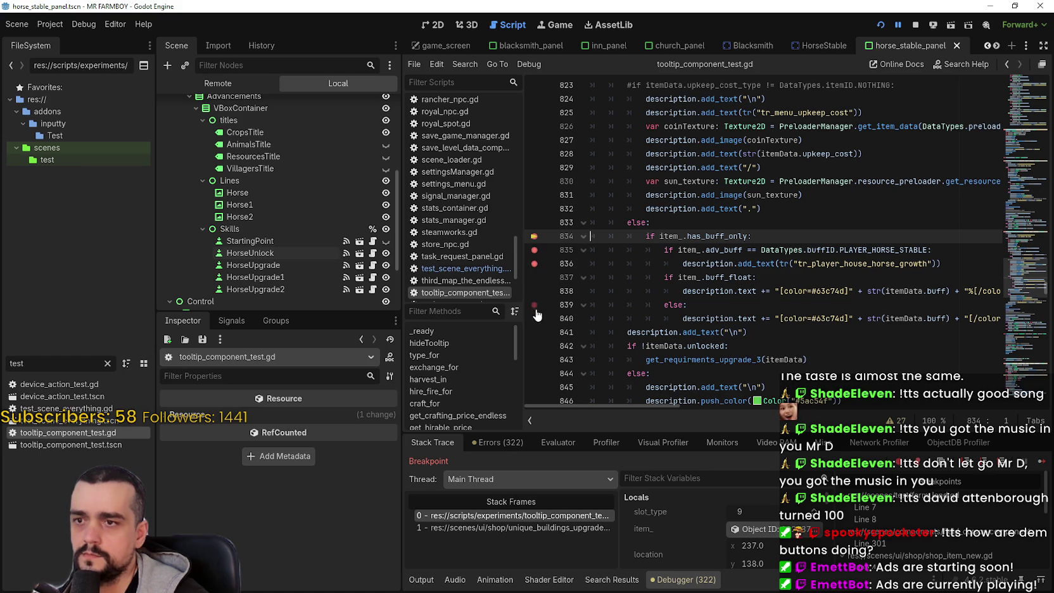
left_click(1043, 462)
left_click(1043, 463)
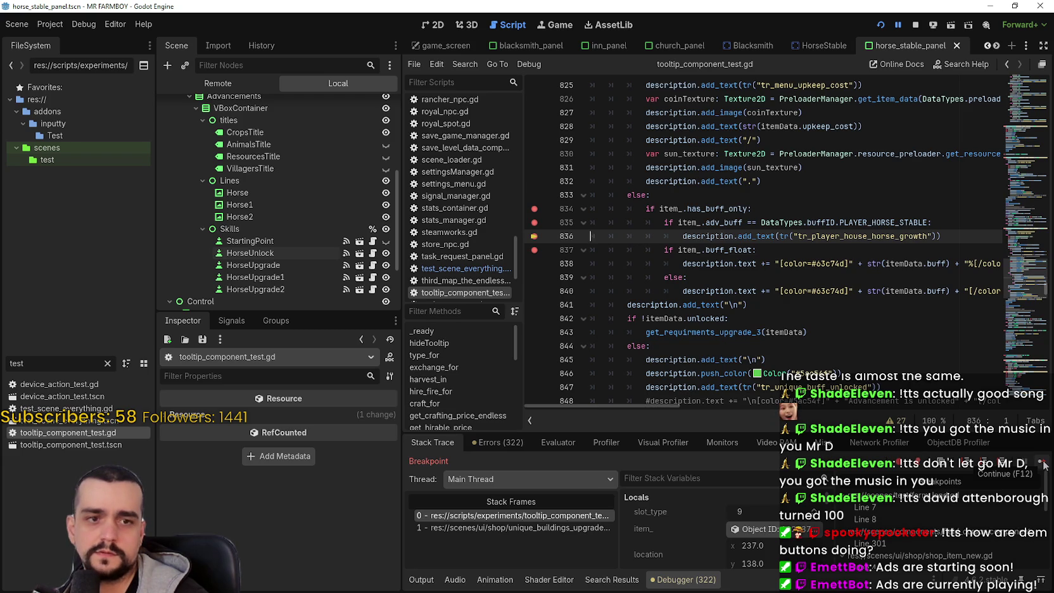
left_click(1042, 466)
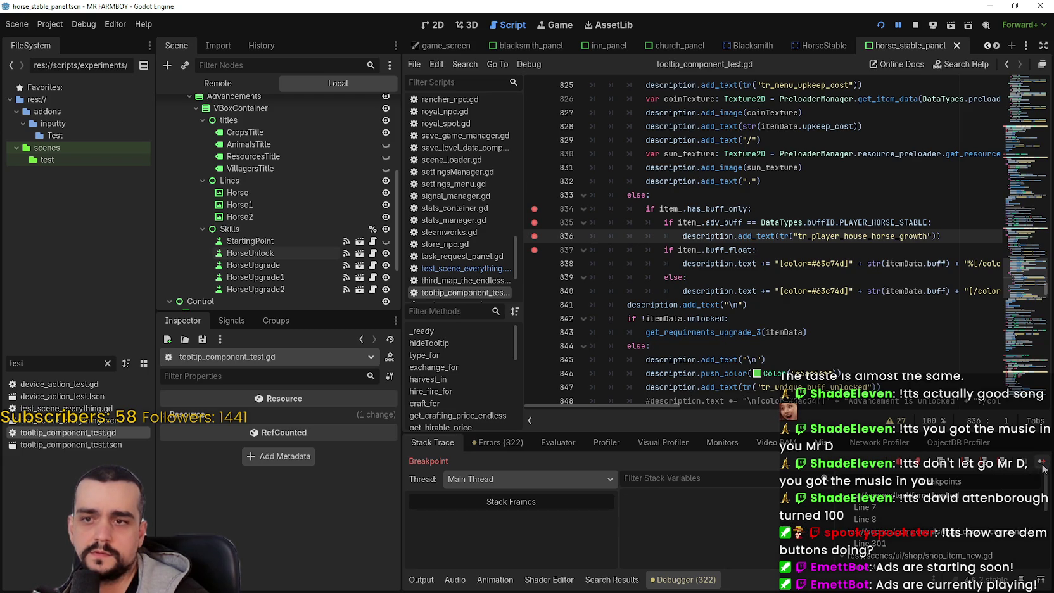
left_click(1043, 465)
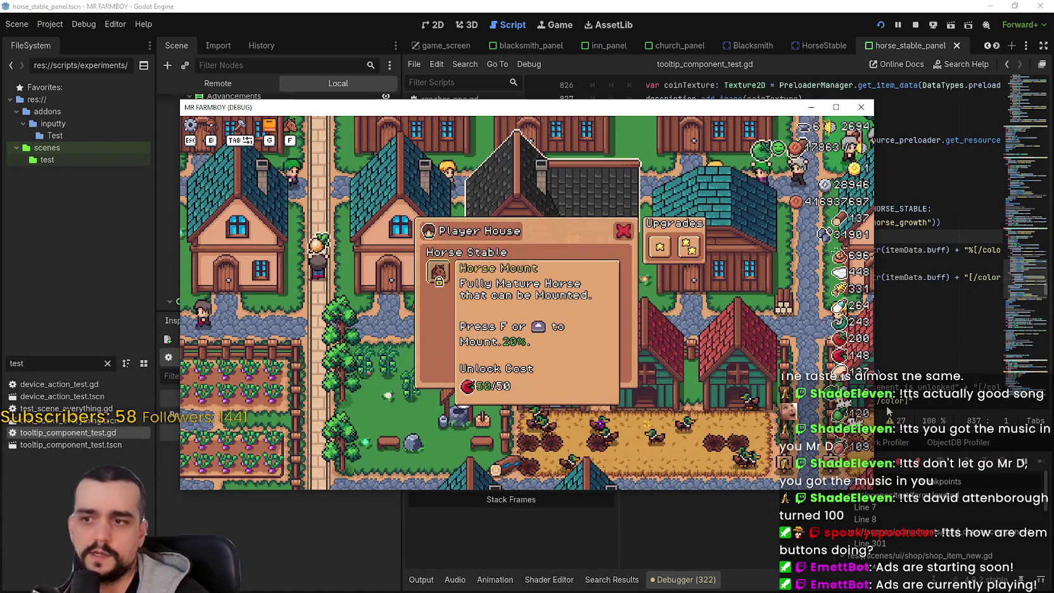
left_click(912, 154)
left_click(840, 263)
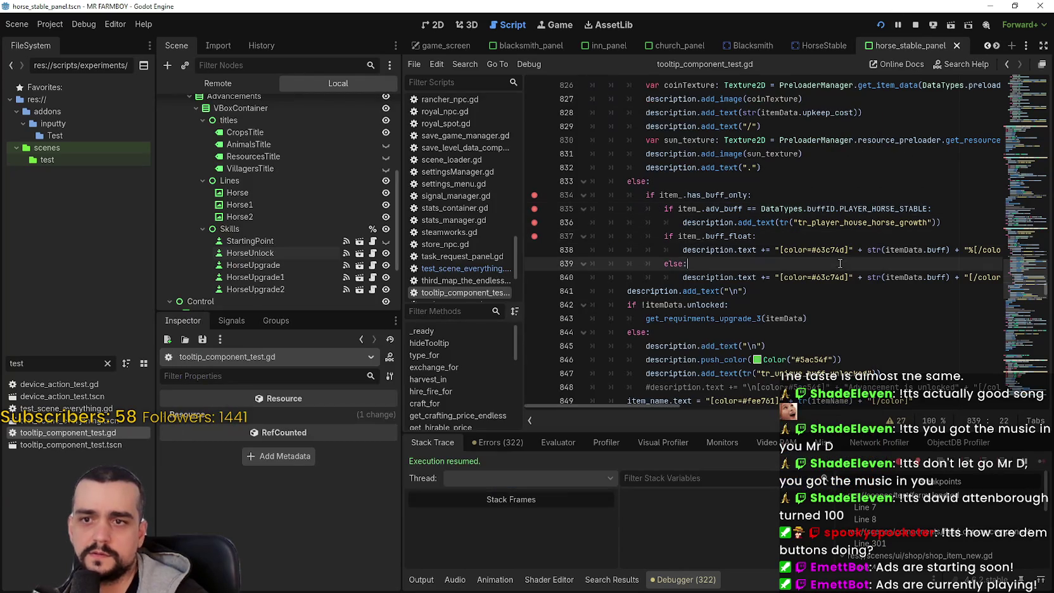
- Change line 836's description.add_text call into description.text +=
double_click(712, 221)
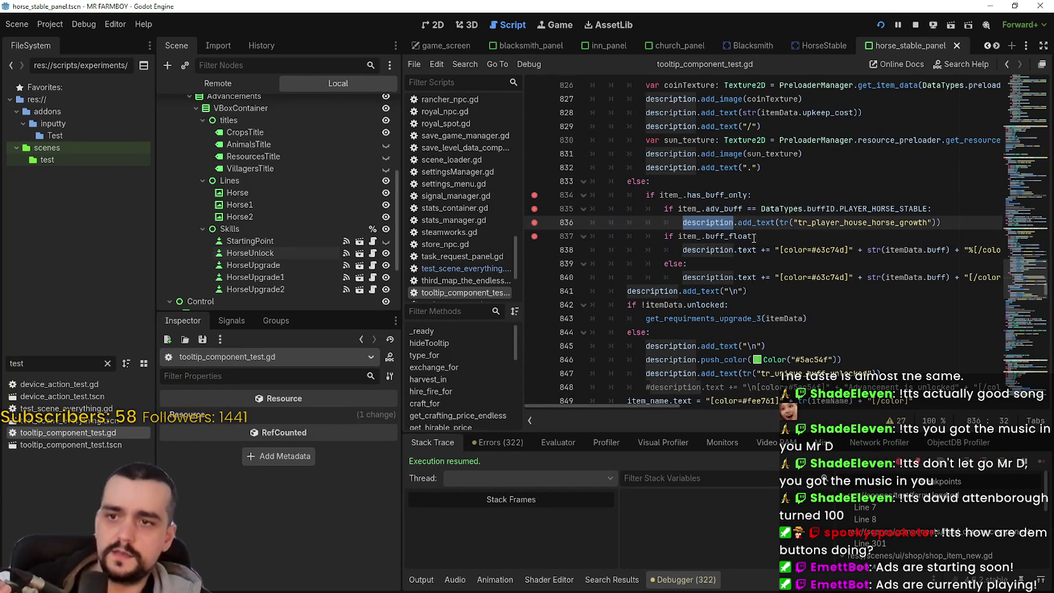
left_click_drag(739, 223, 928, 223)
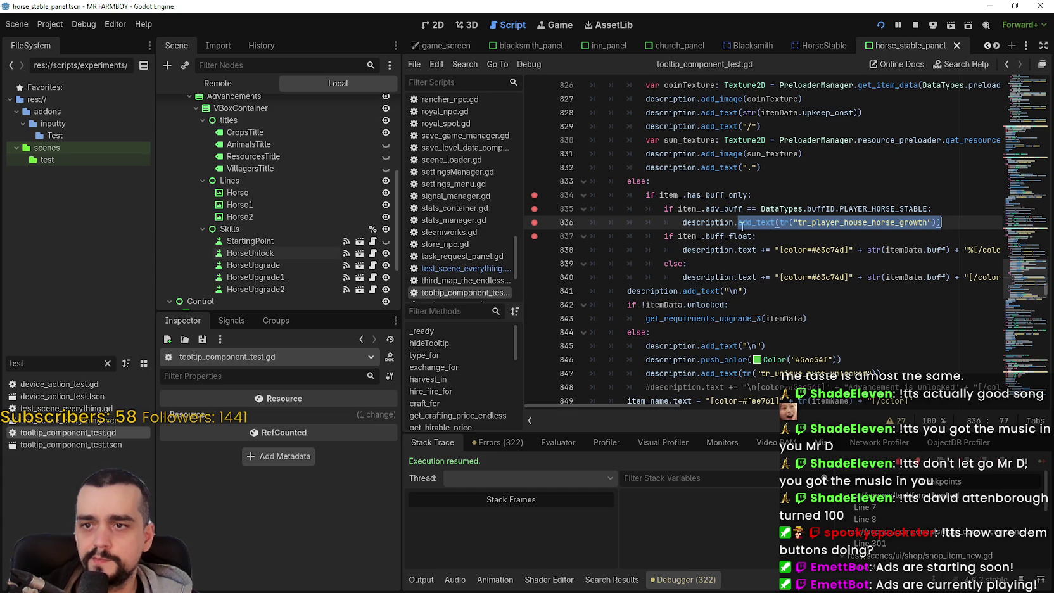
left_click(734, 222)
type(".text")
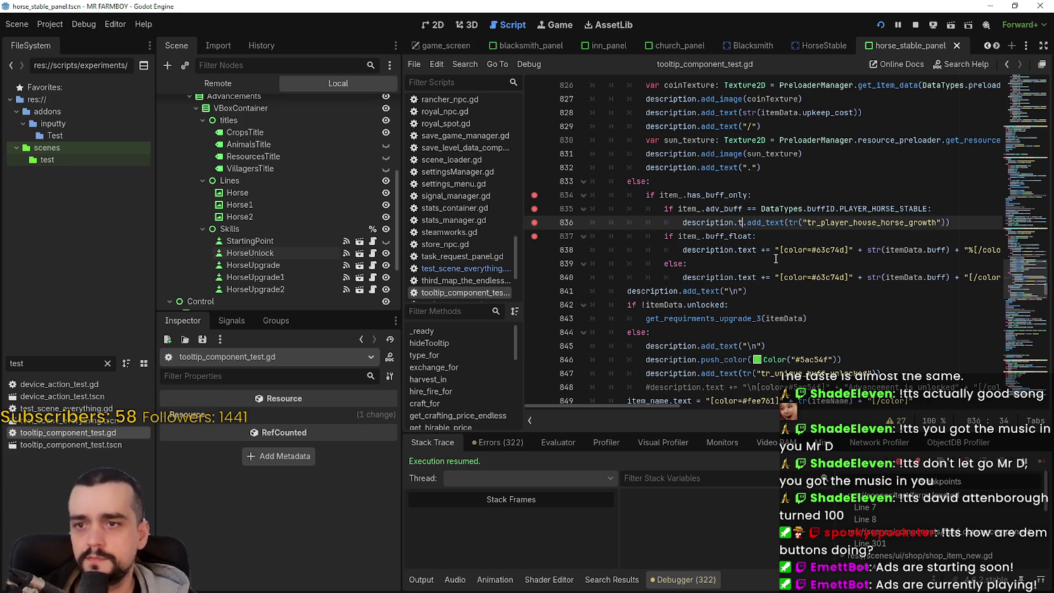
double_click(801, 222)
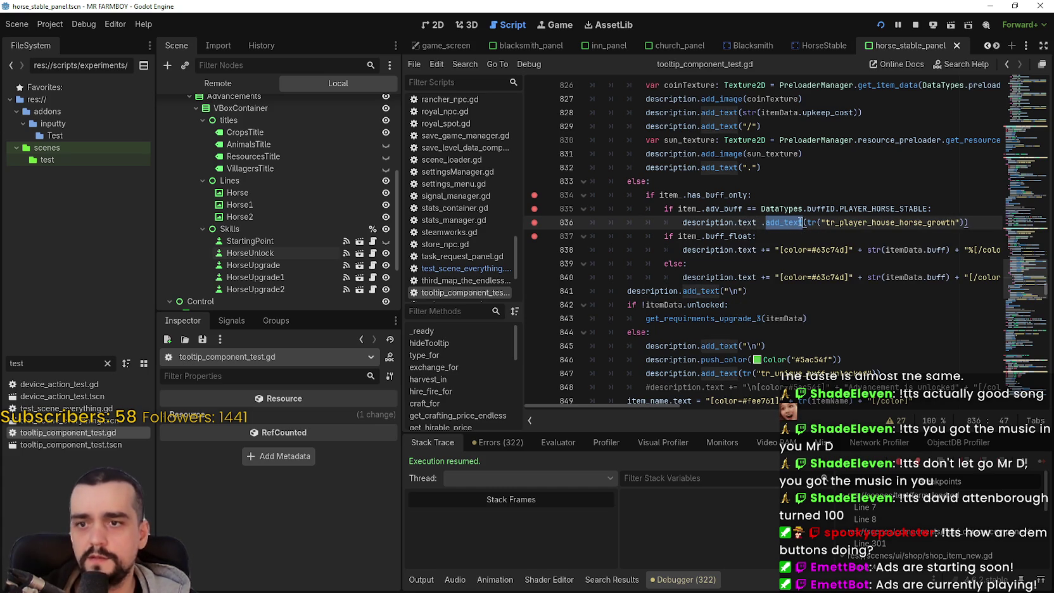
key("BackSpace")
key("BackSpace")
key("BackSpace")
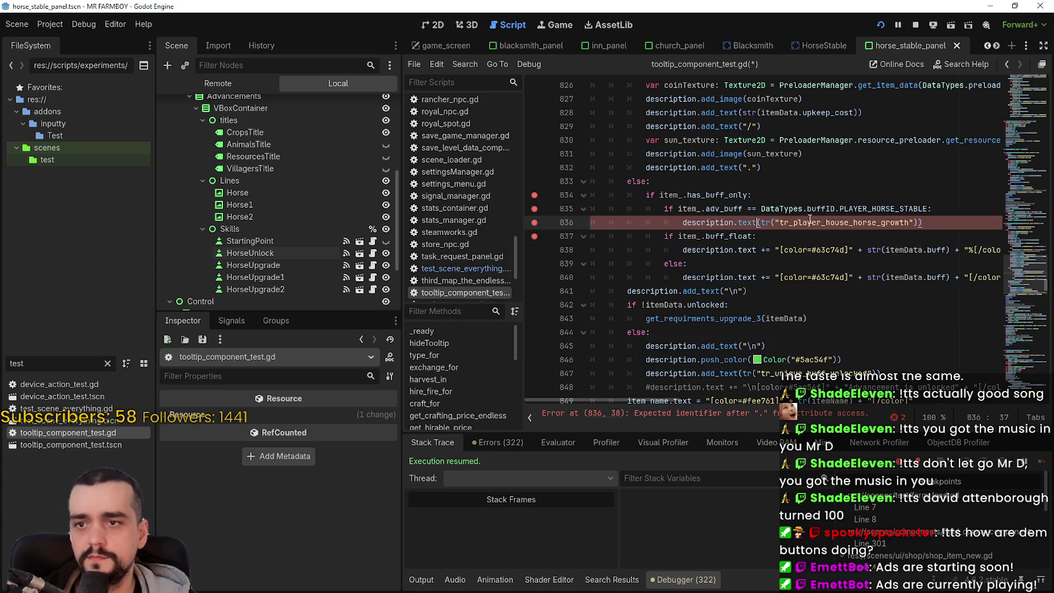
type("=+=")
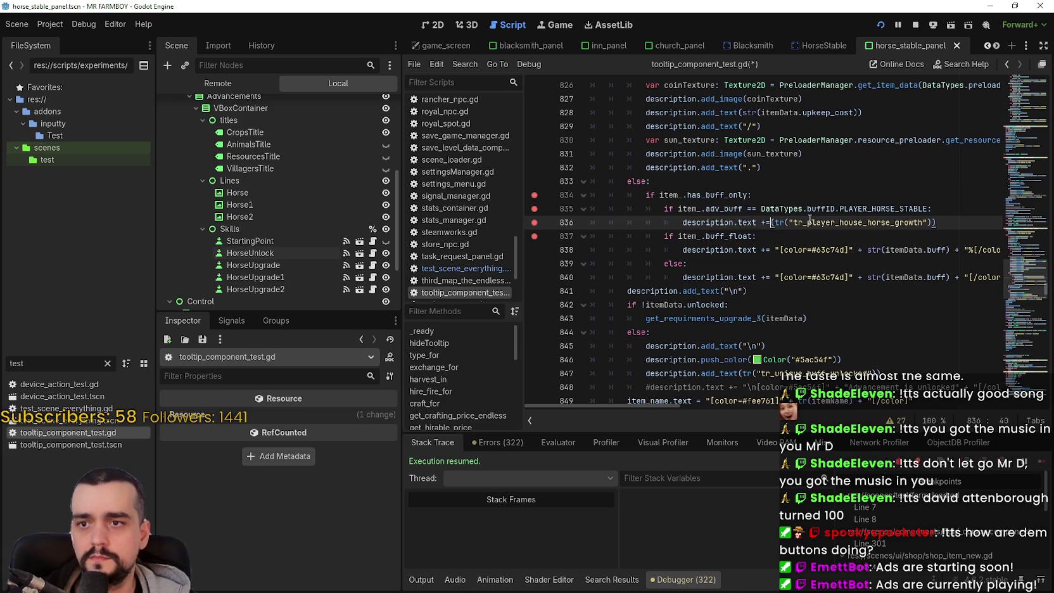
- Remove the stray parenthesis before tr on line 836, save, and switch to the game
left_click(944, 221)
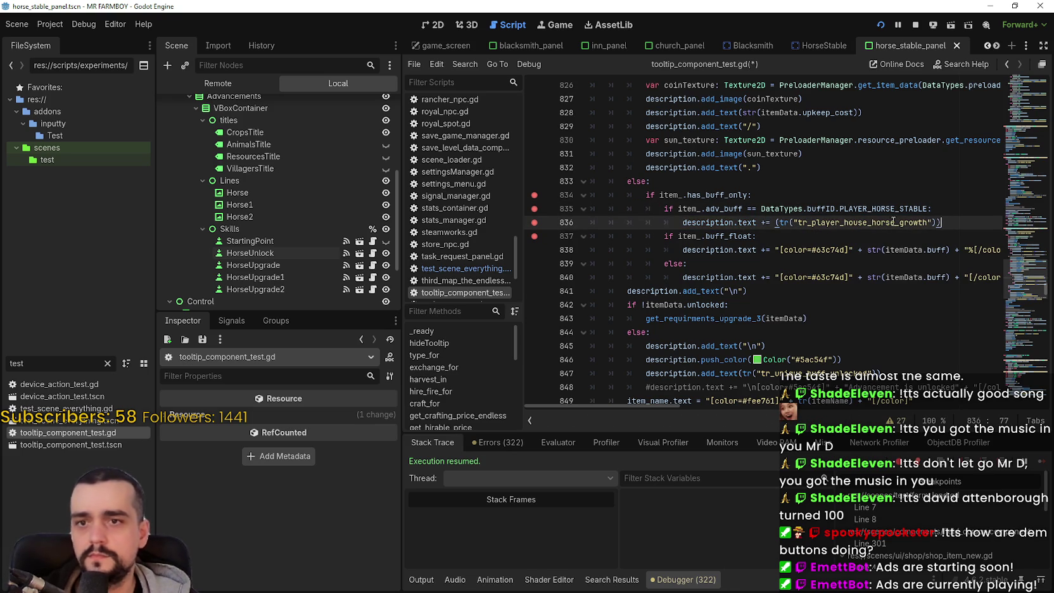
key("BackSpace")
key("Down")
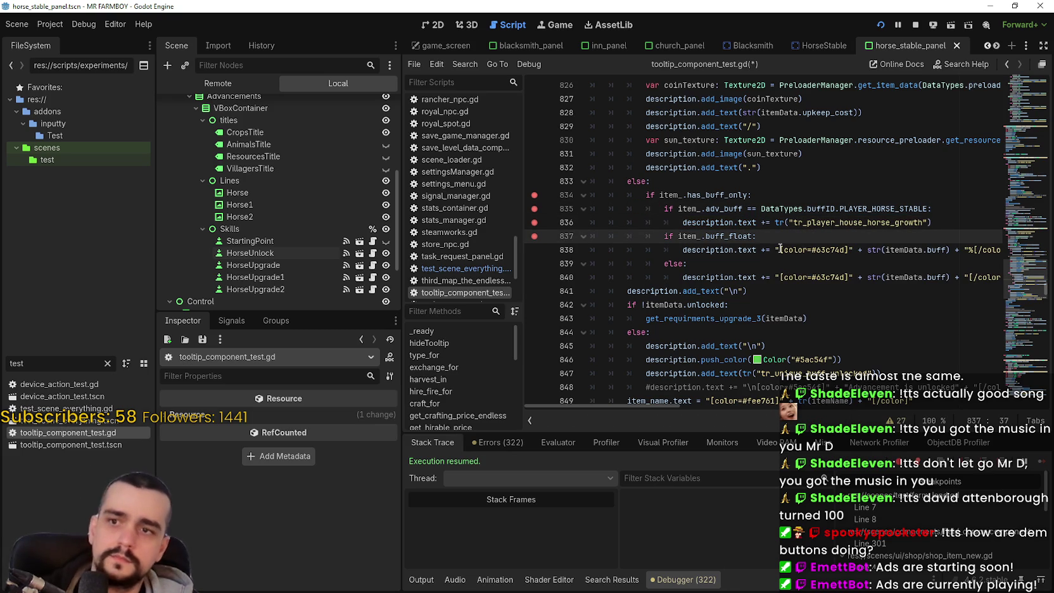
key("ctrl+s")
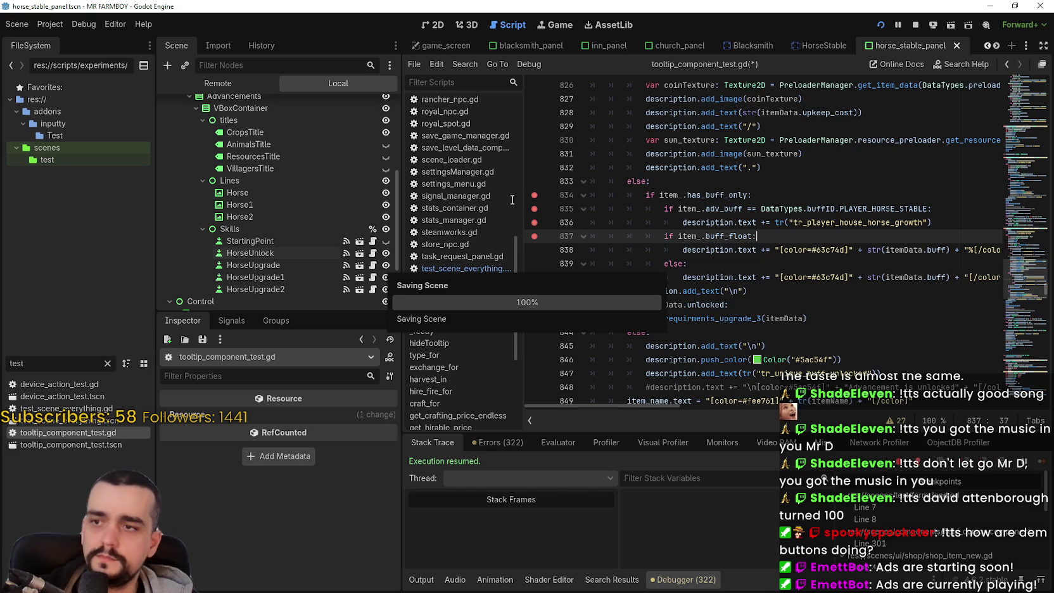
left_click(534, 222)
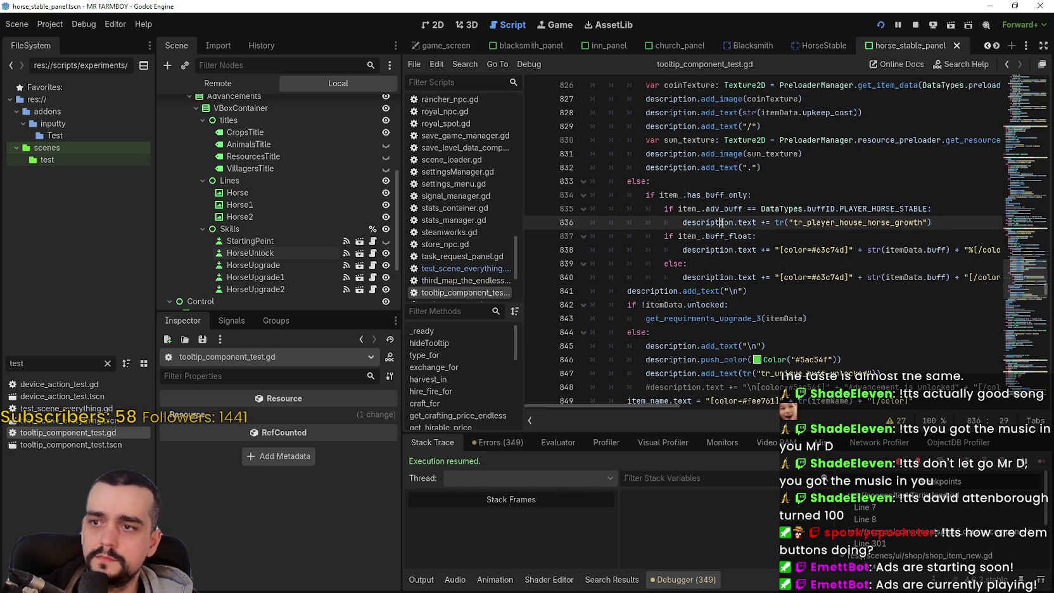
key("alt+Tab")
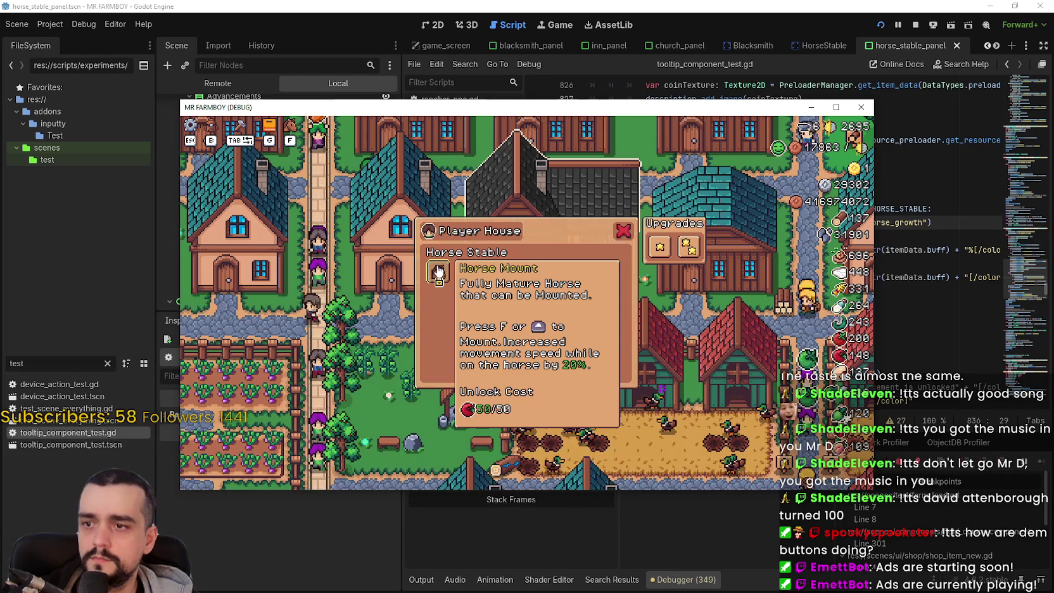
- Close the game and insert an empty line after the PLAYER_HORSE_STABLE check on line 835
left_click(659, 69)
left_click(971, 209)
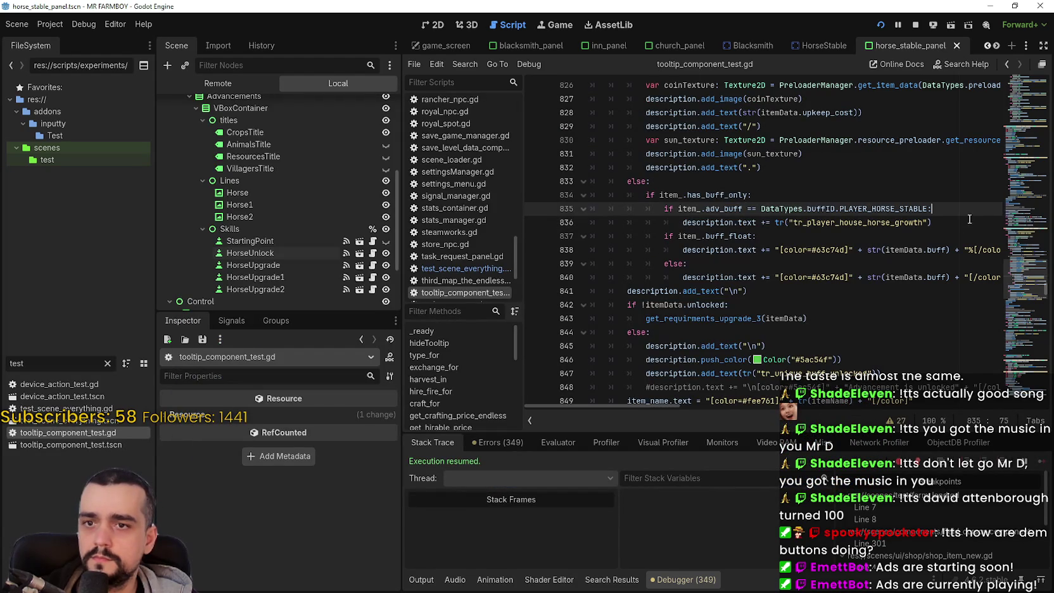
key("Return")
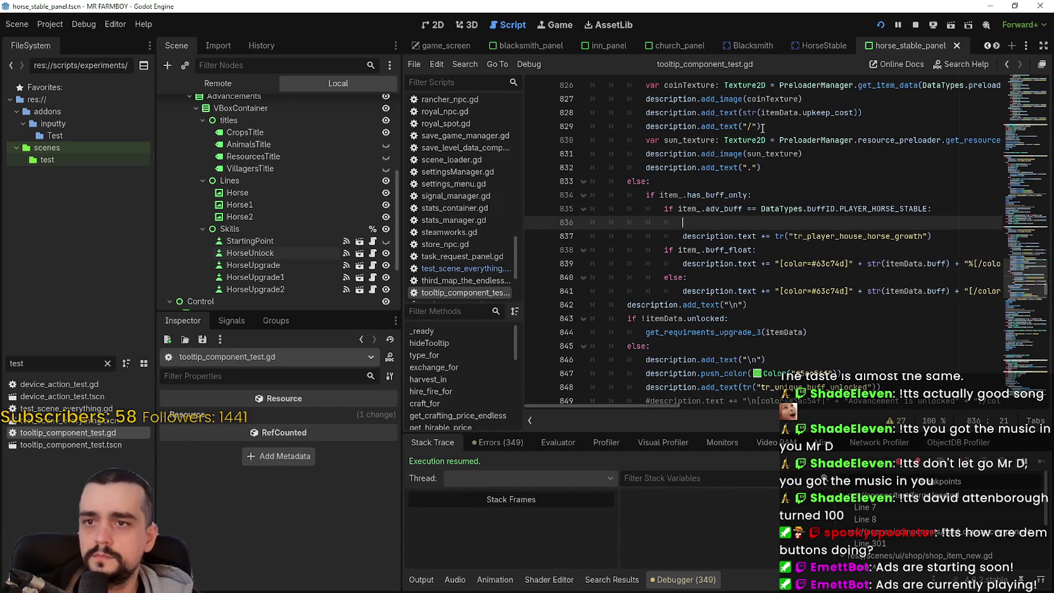
- Paste line 824's newline add_text call onto line 836, save, and check the game tooltip
left_click(738, 126)
left_click(648, 126, "shift")
scroll(829, 267, "up", 3)
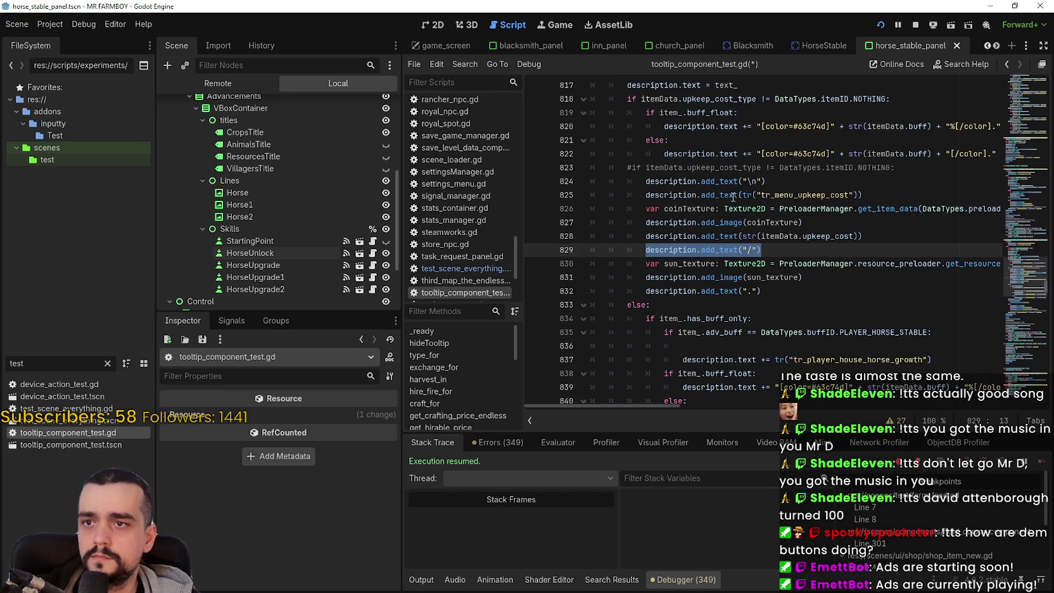
left_click(770, 181)
left_click(647, 181, "shift")
key("ctrl+c")
scroll(760, 332, "down", 1)
left_click(761, 306)
key("ctrl+v")
key("ctrl+s")
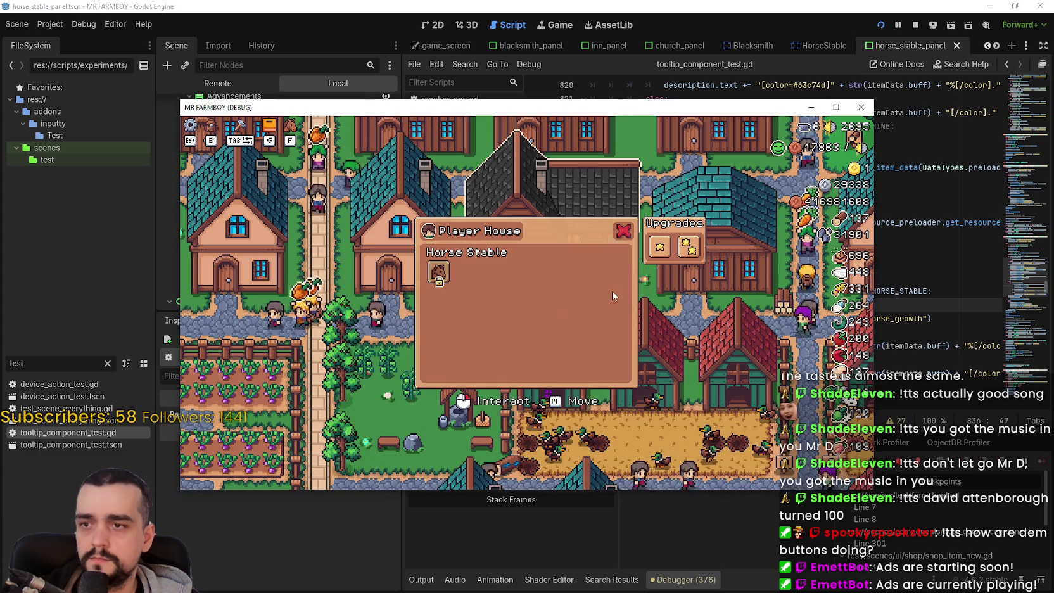
mouse_move(442, 282)
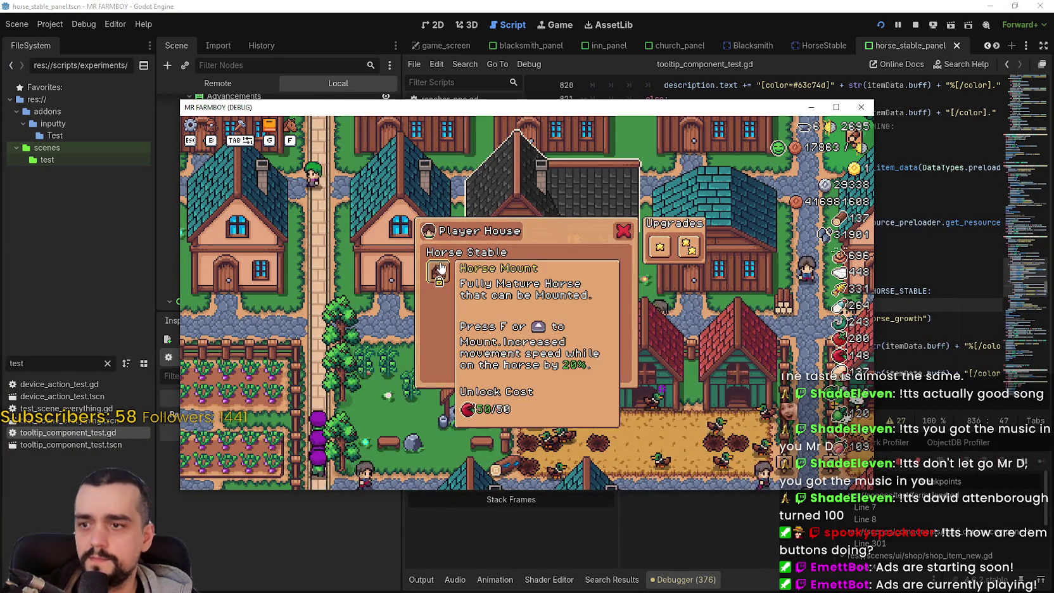
key("F8")
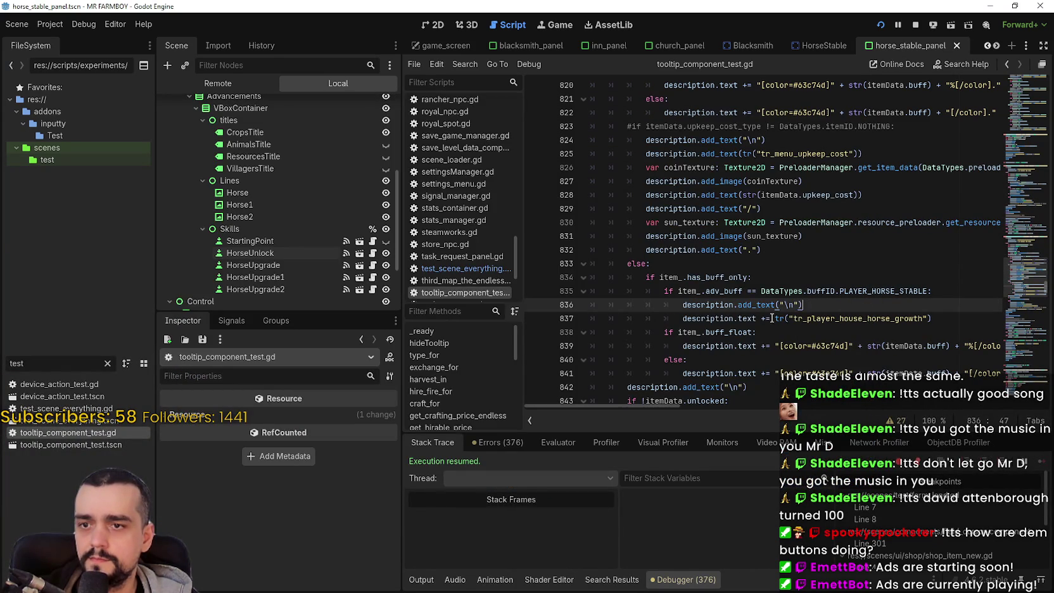
- Replace that pasted line by prepending "\n\n" to the horse growth tr() text, saving and relaunching
left_click_drag(718, 303, 684, 304)
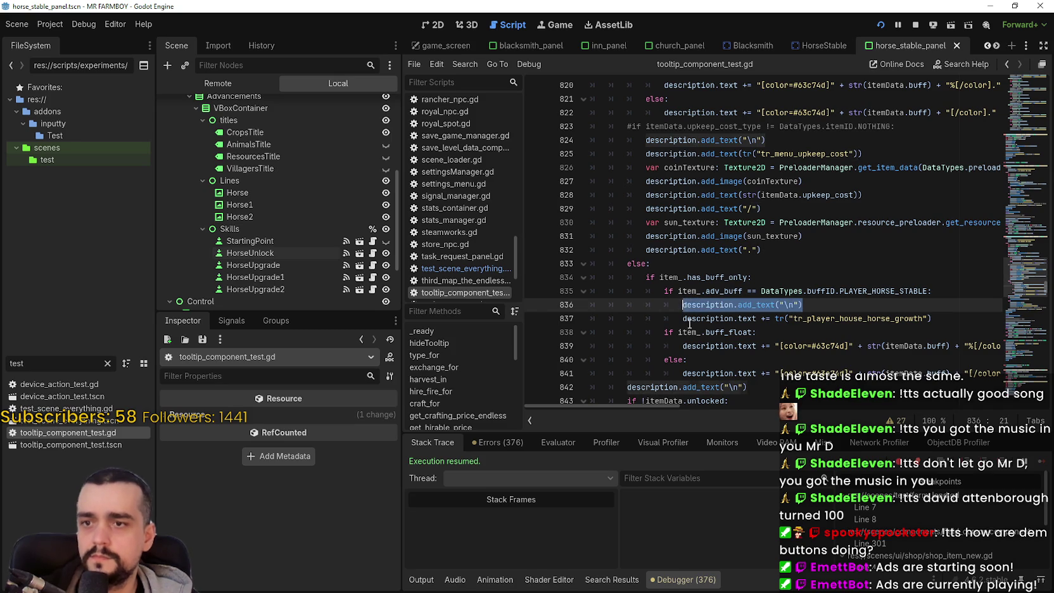
key("BackSpace")
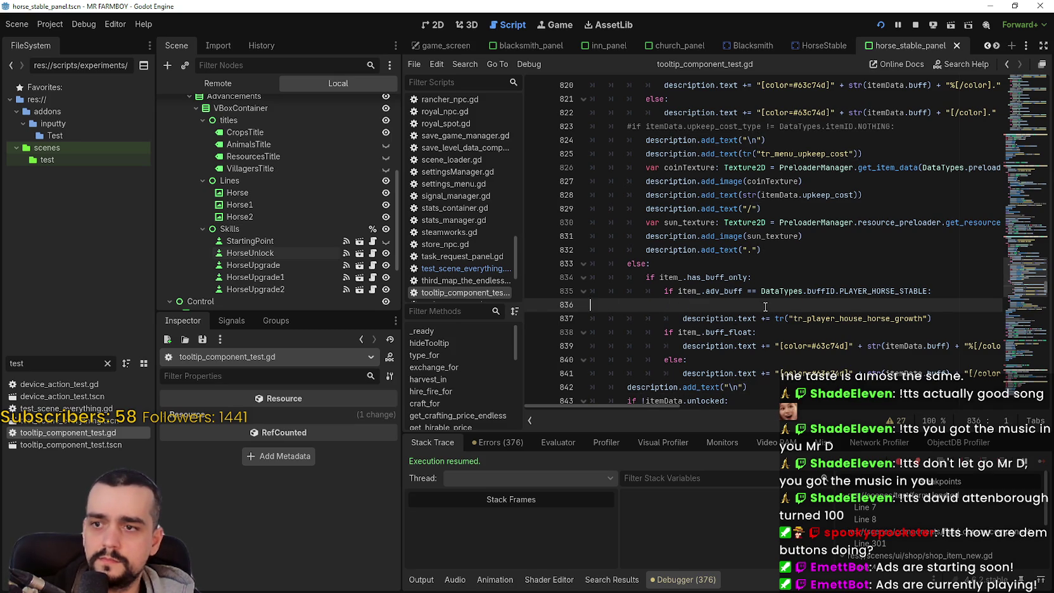
key("BackSpace")
left_click(778, 304)
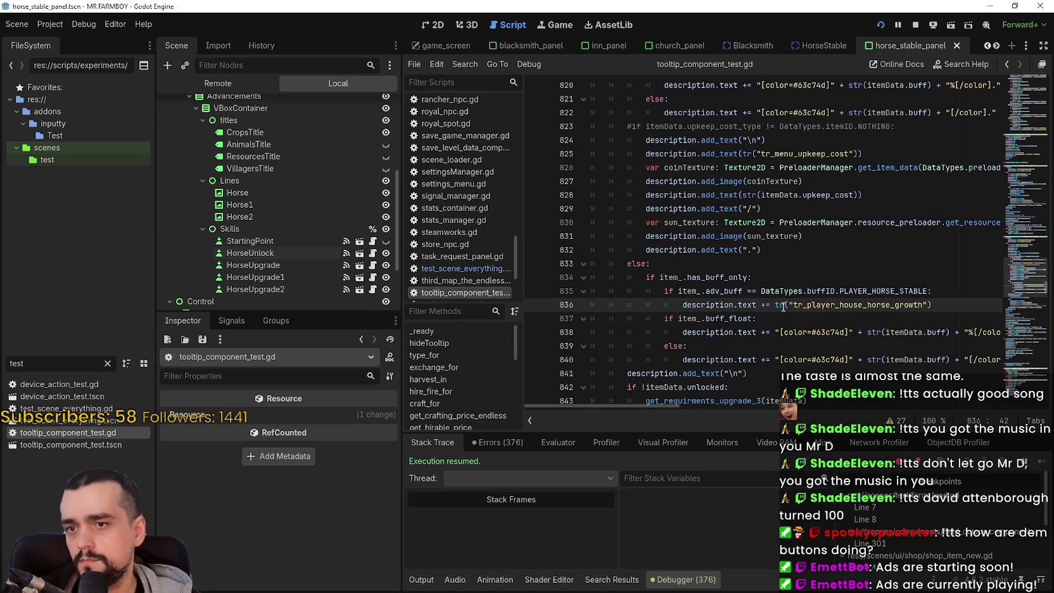
left_click(784, 314)
left_click_drag(778, 297, 778, 306)
left_click(778, 306)
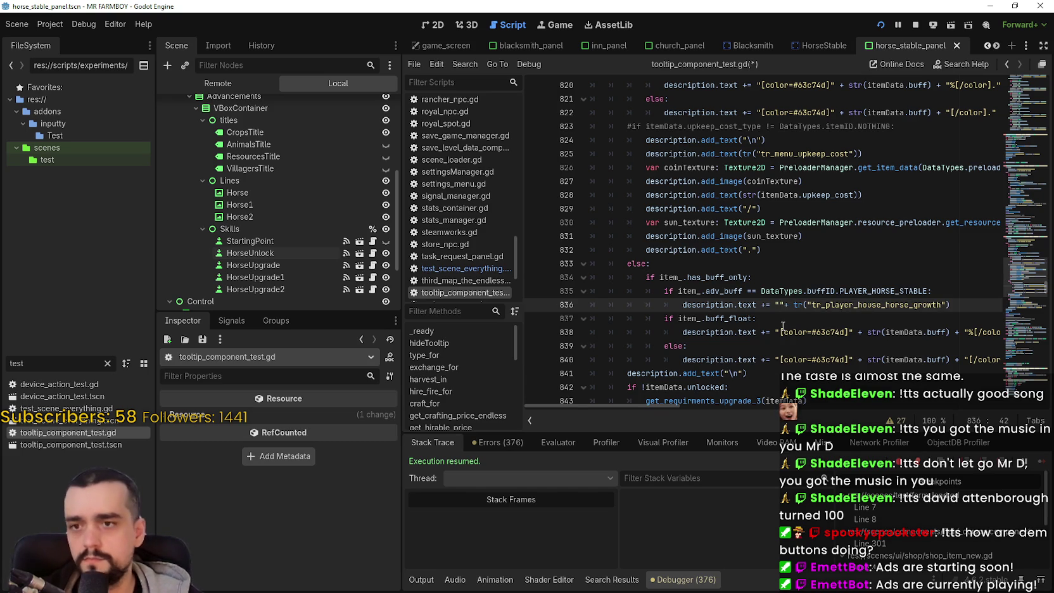
key("ctrl+s")
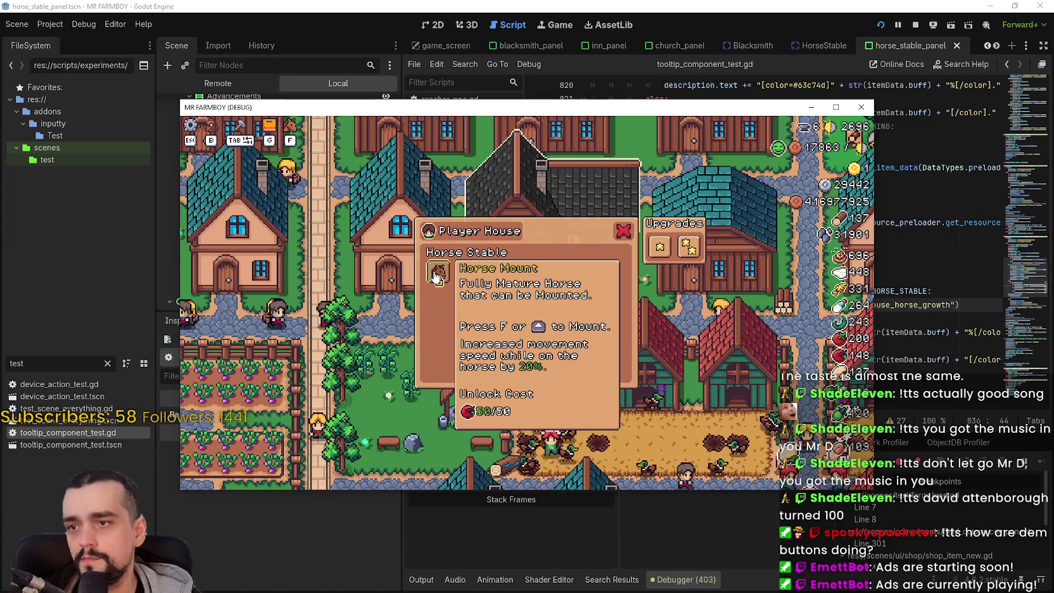
key("alt+Tab")
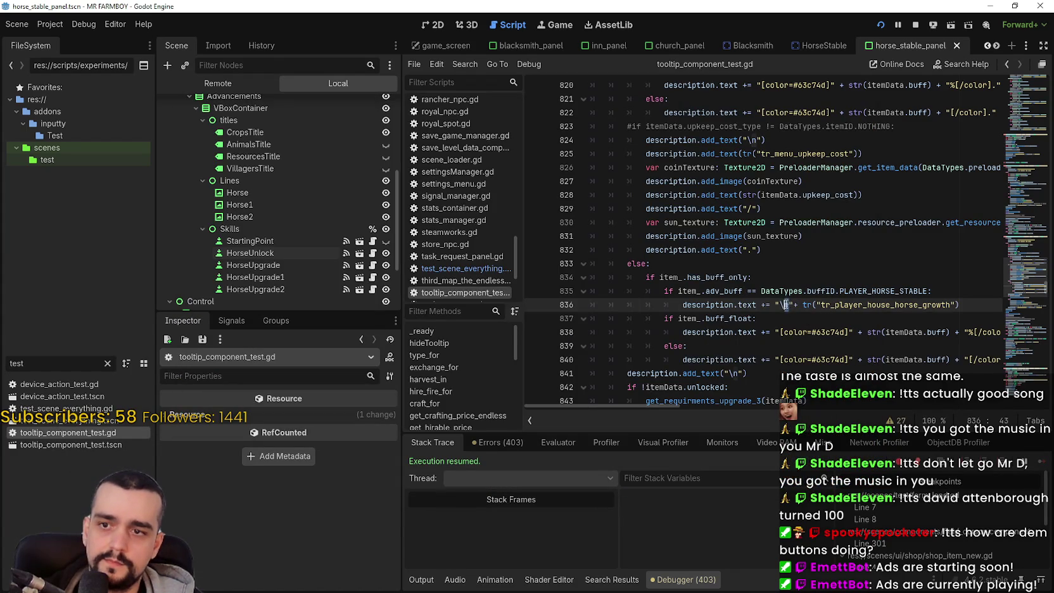
type("\\n")
key("ctrl+s")
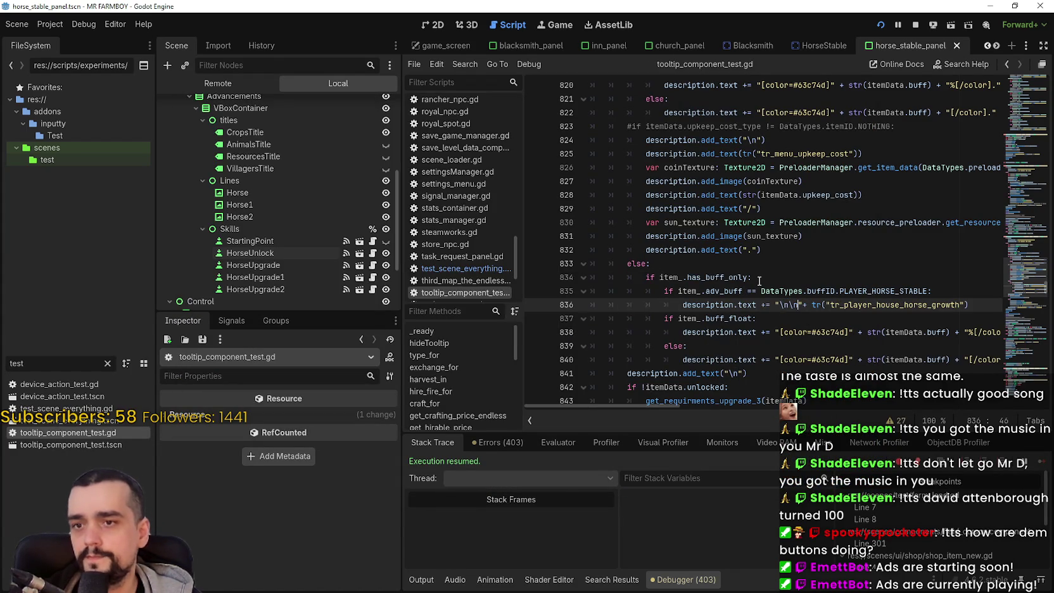
key("alt+Tab")
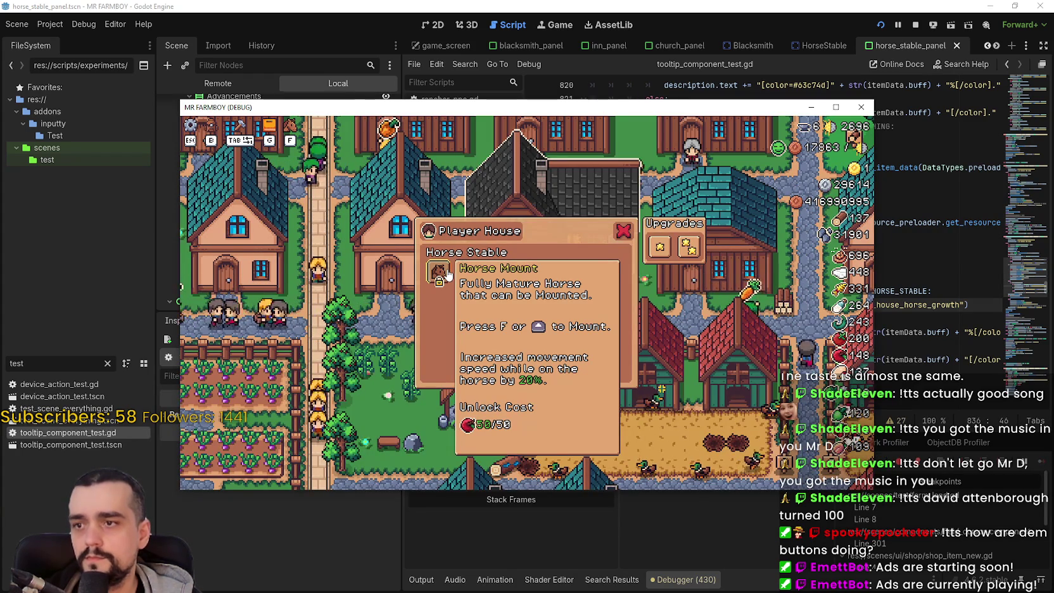
- Maximize the game, unlock Horse Mount and the Growth Stage upgrade, then return to the script
left_click(835, 107)
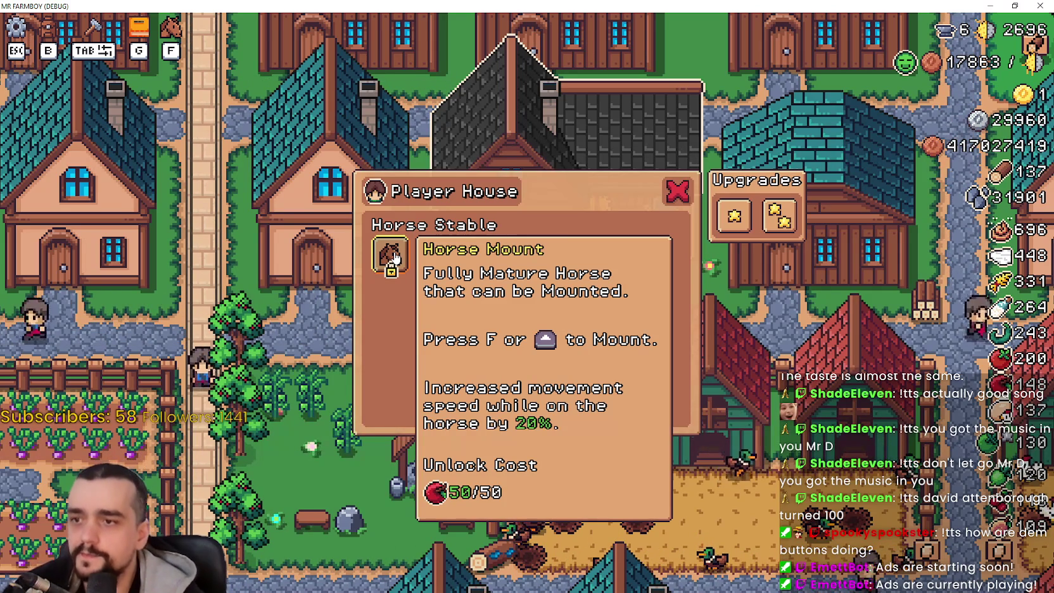
left_click(394, 256)
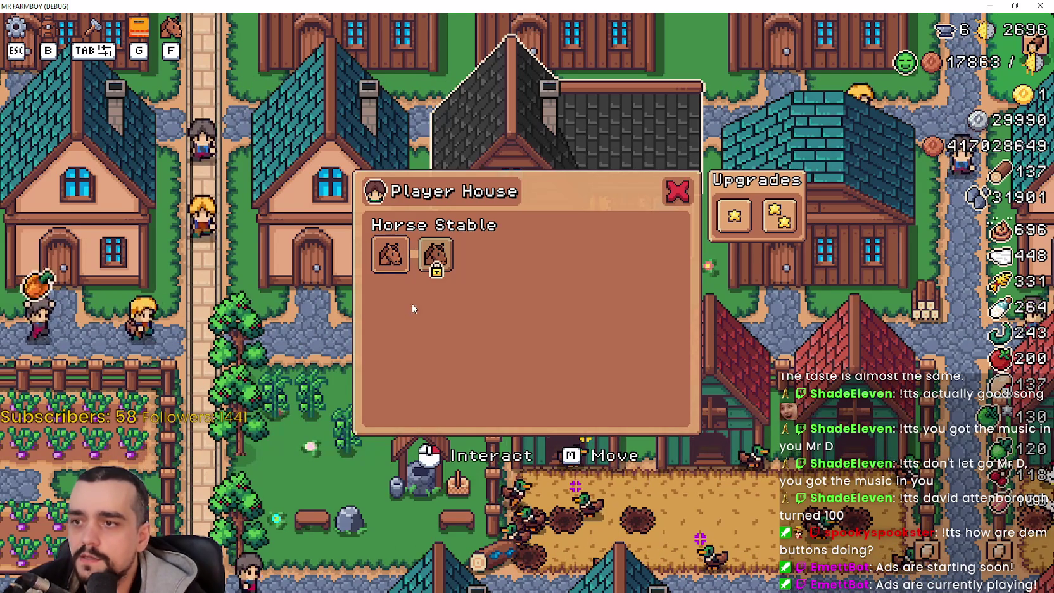
mouse_move(435, 269)
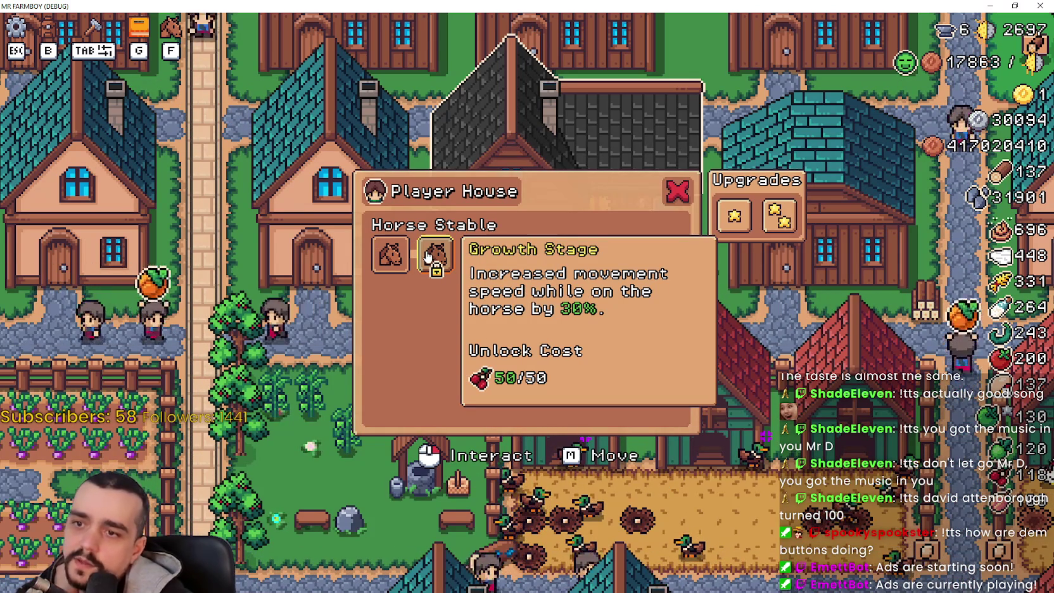
left_click(437, 260)
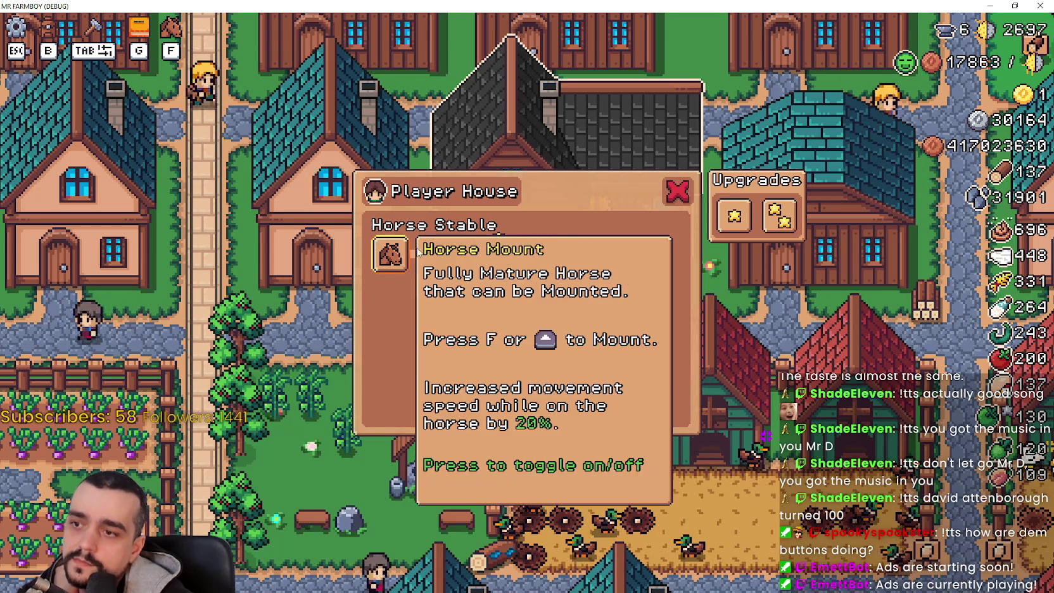
left_click(434, 255)
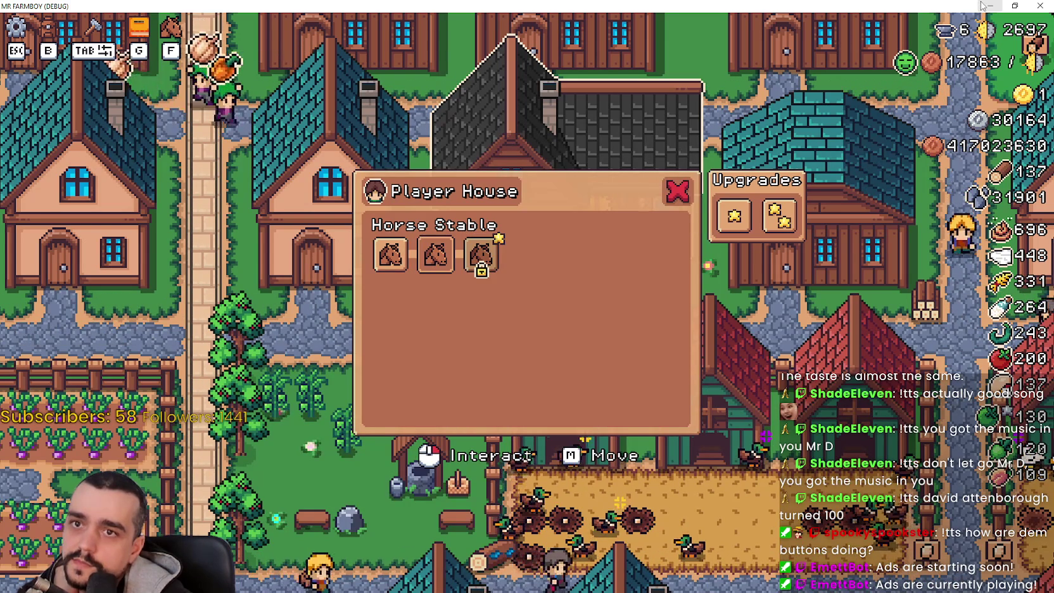
key("alt+Tab")
scroll(781, 222, "down", 3)
scroll(790, 322, "down", 1)
left_click(914, 291)
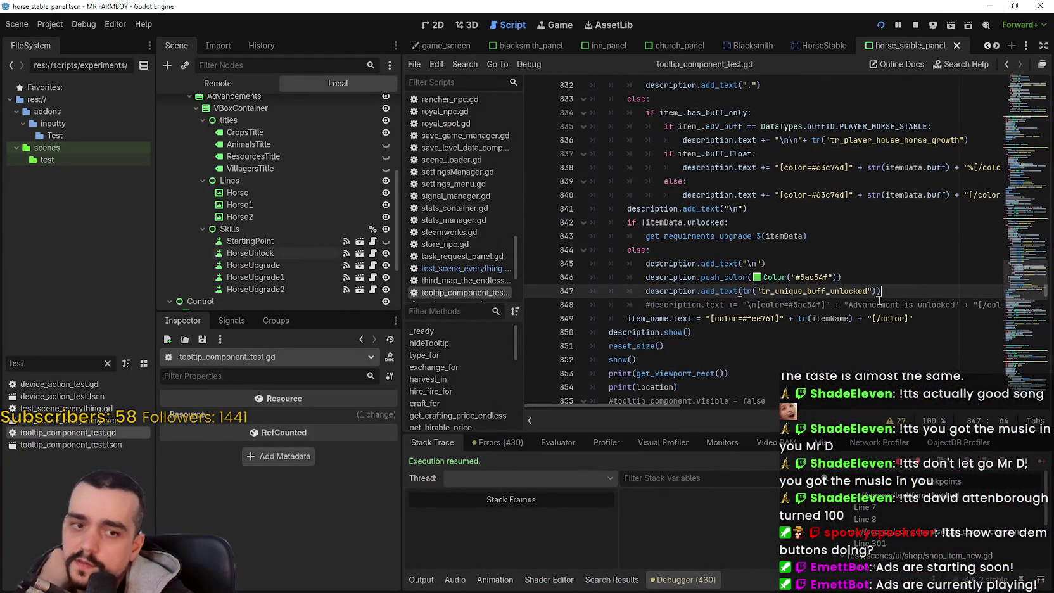
- Indent the unlocked-text line under a has_buff_only check and add an else: branch below it
double_click(792, 291)
left_click(884, 282)
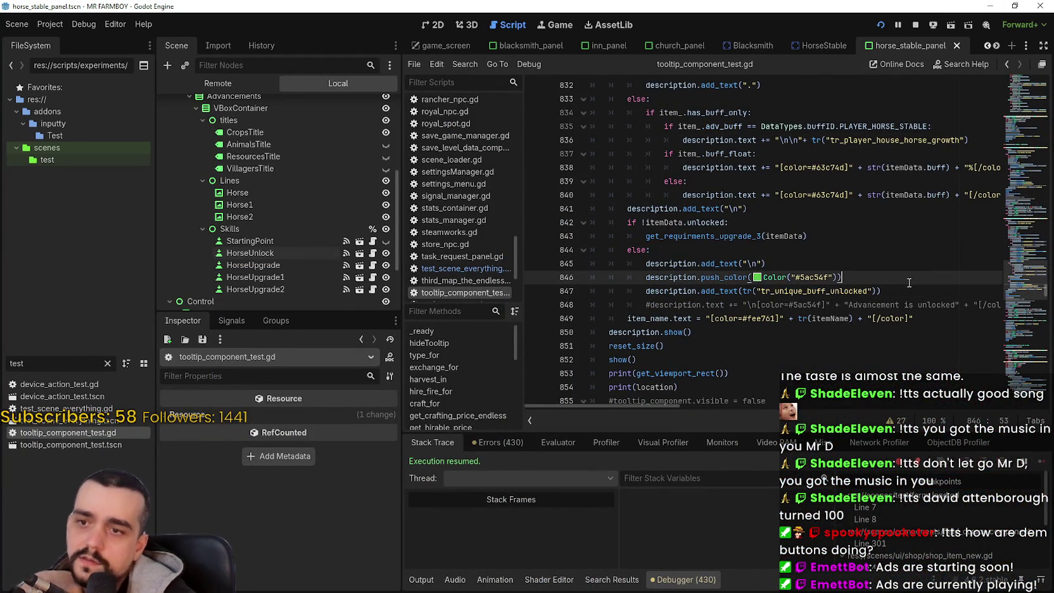
scroll(900, 279, "up", 2)
double_click(738, 195)
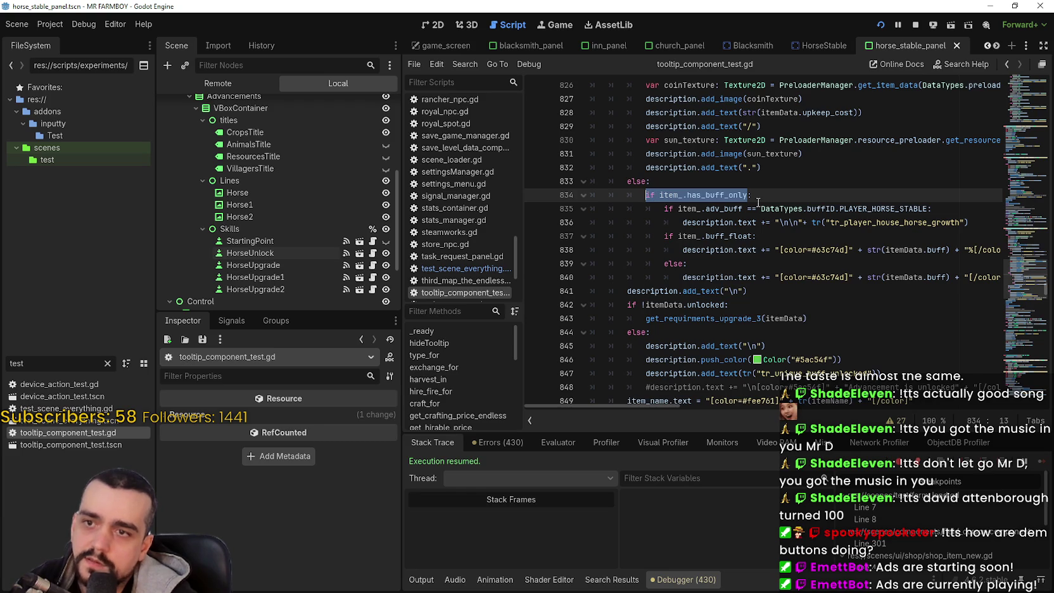
left_click_drag(752, 195, 642, 195)
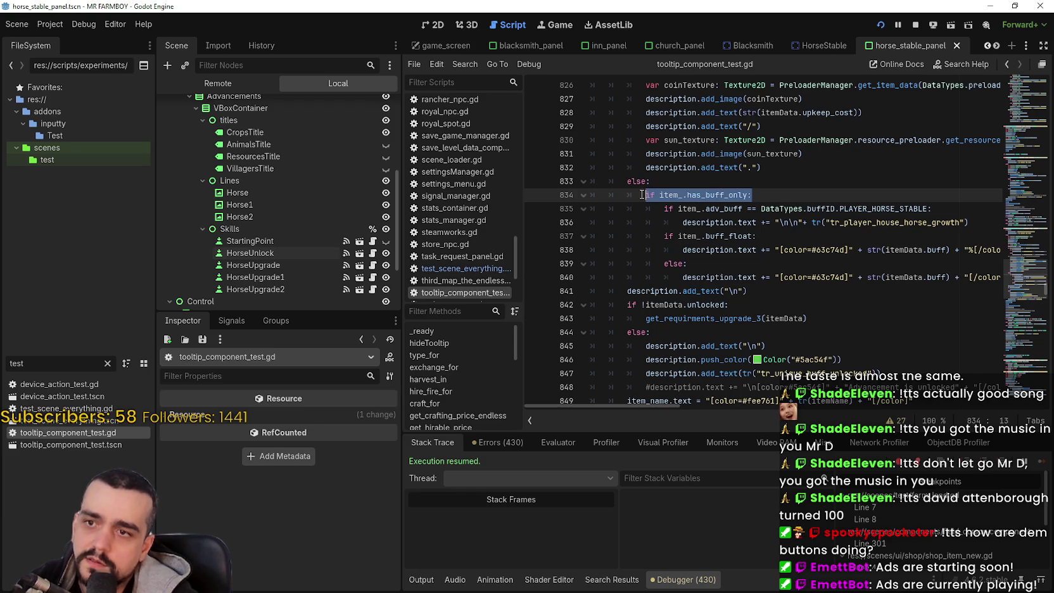
scroll(781, 273, "down", 2)
left_click(885, 276)
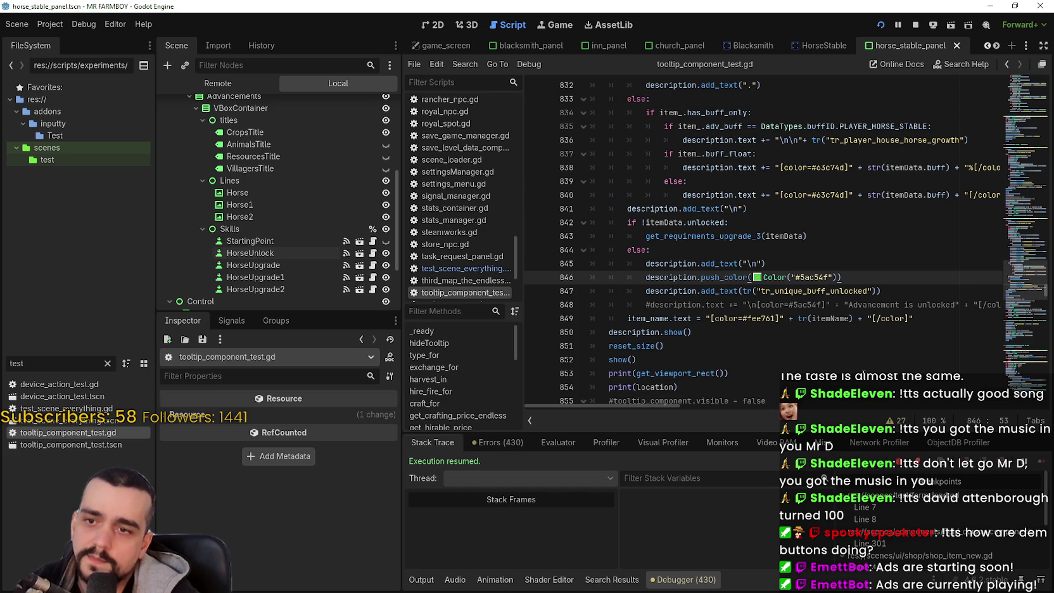
key("Return")
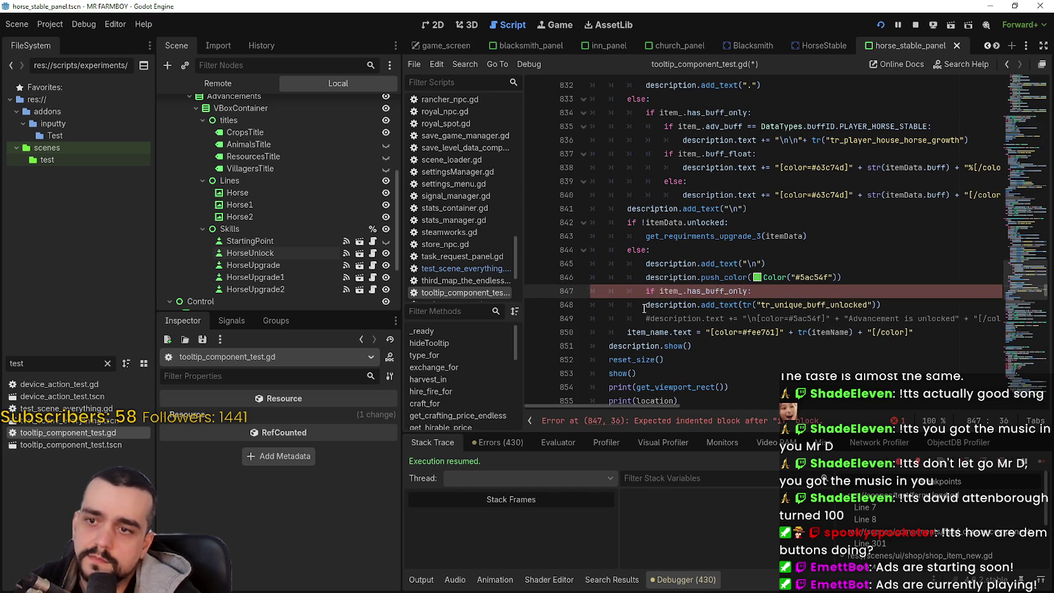
key("Down")
key("Home")
key("Tab")
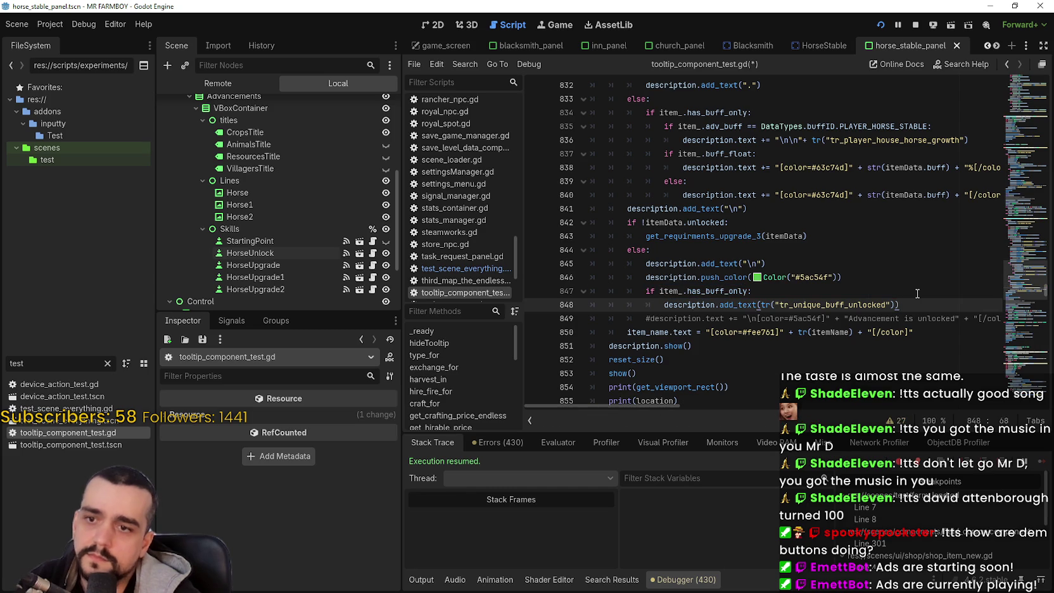
key("Return")
key("BackSpace")
type("else:")
key("Return")
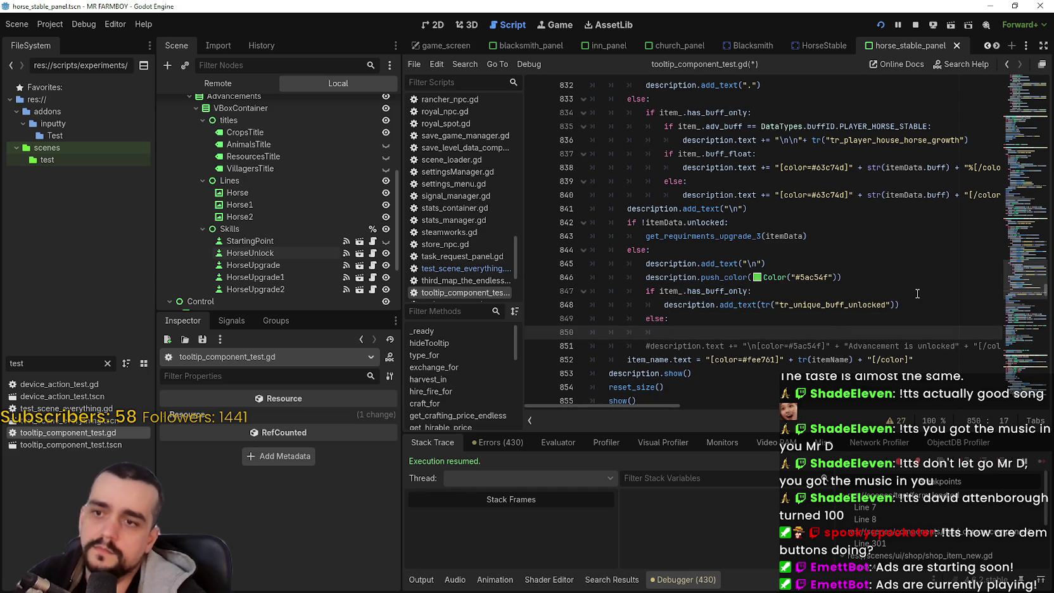
- Copy the add_text call under else, change its key to tr_unique_buff_unlocked_2, and save
left_click_drag(900, 304, 661, 305)
key("ctrl+c")
left_click(679, 333)
key("ctrl+v")
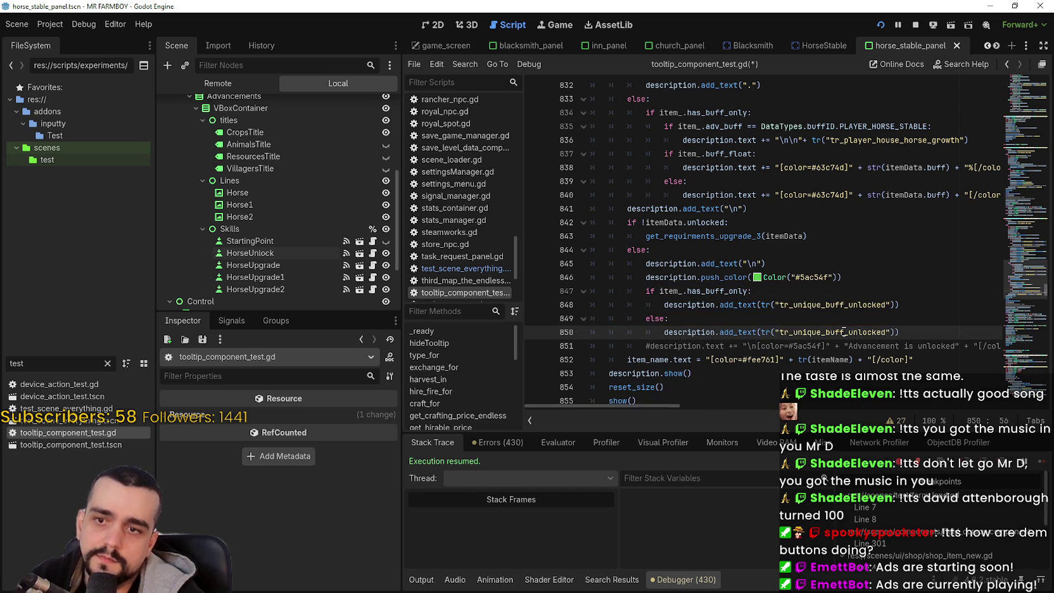
double_click(845, 330)
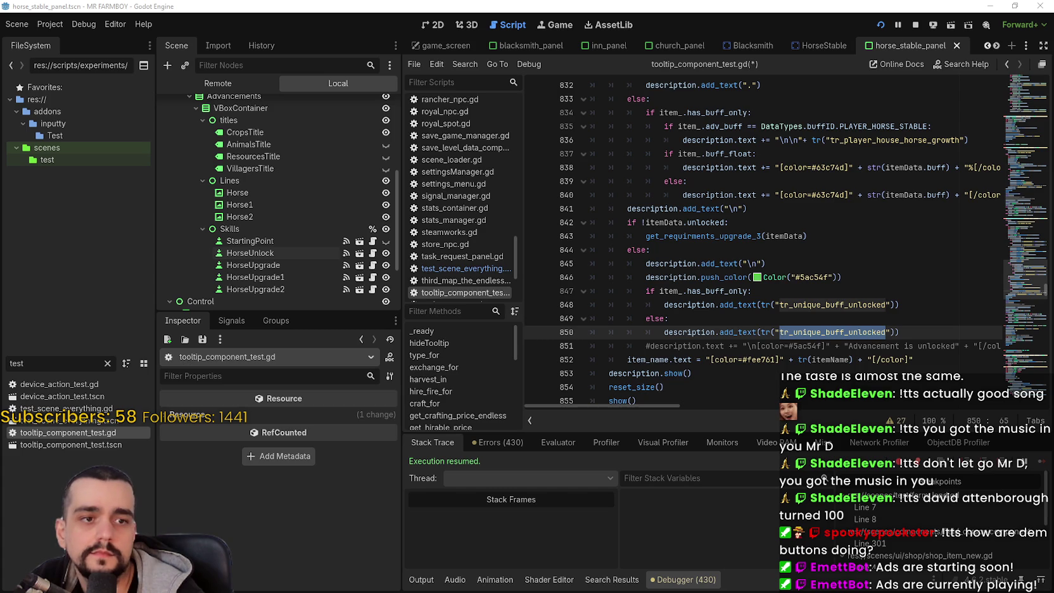
key("Right")
type("_2")
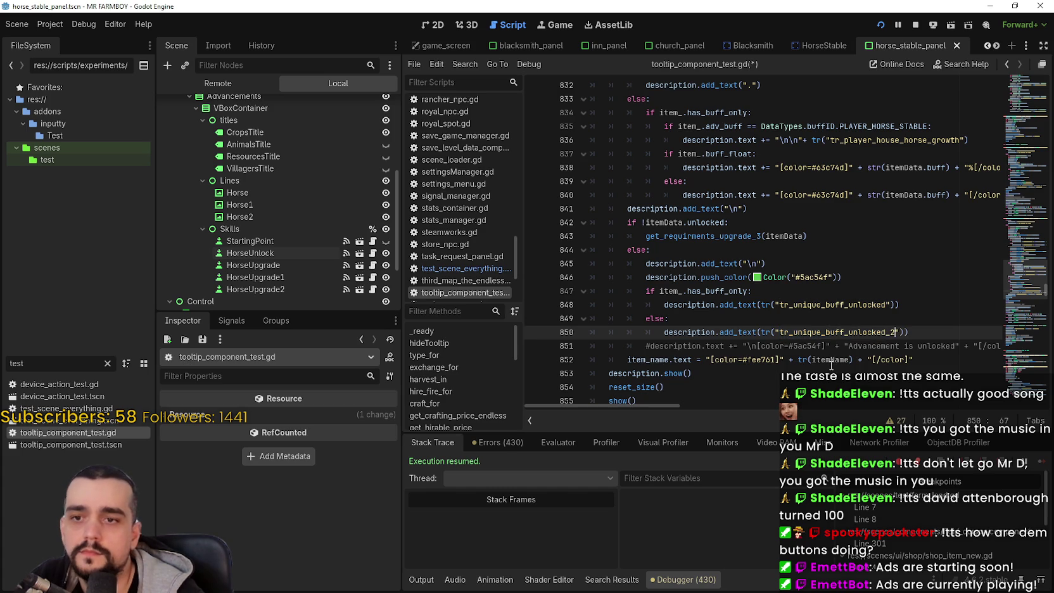
left_click(792, 316)
key("ctrl+s")
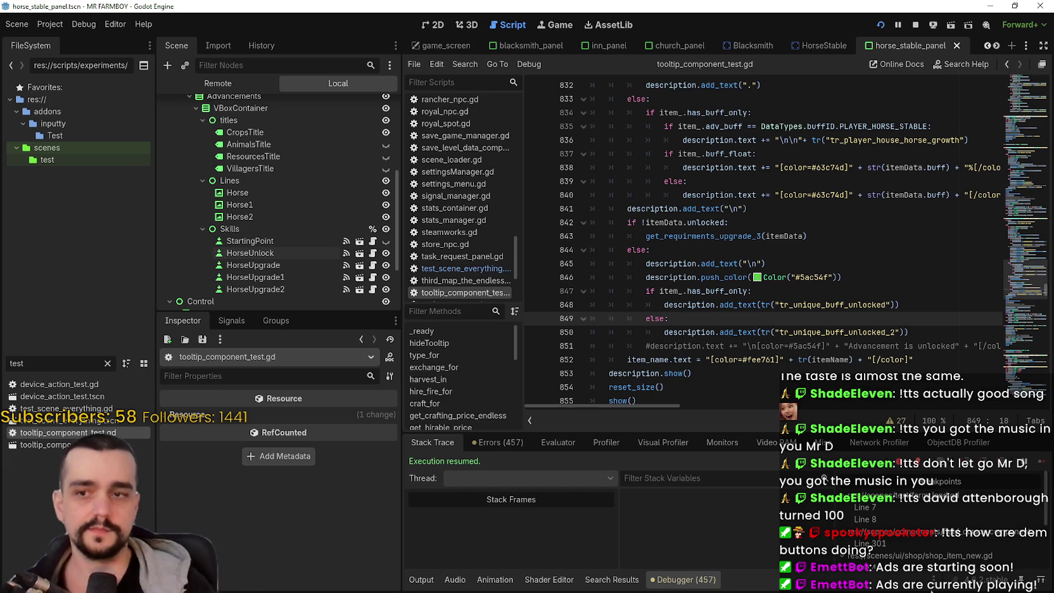
- Clear the selected has_buff_only if/else lines 847–849 in the tooltip script
left_click(558, 295, "shift")
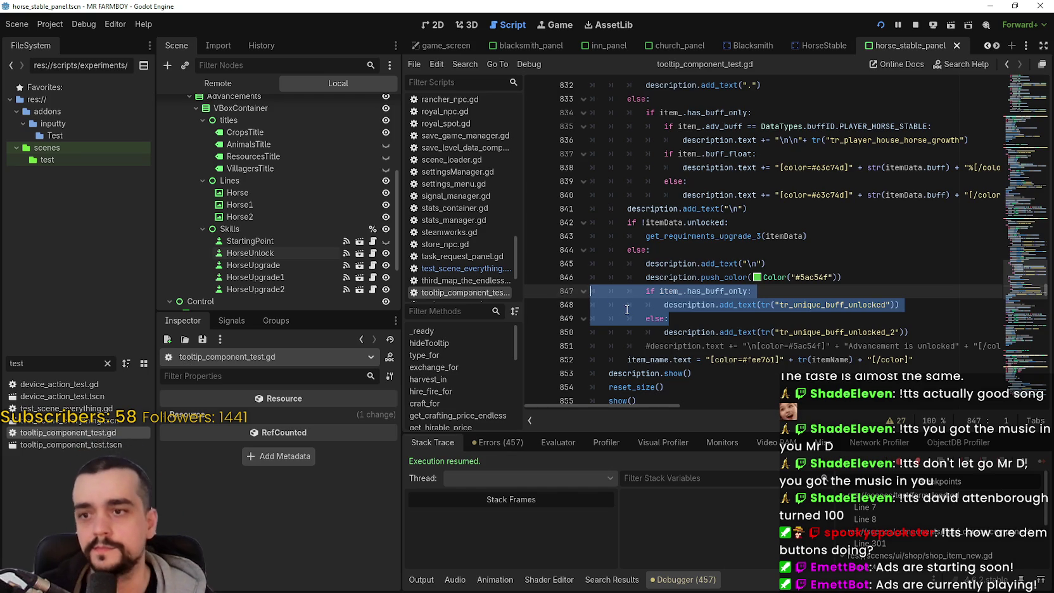
left_click(800, 304)
left_click(776, 318)
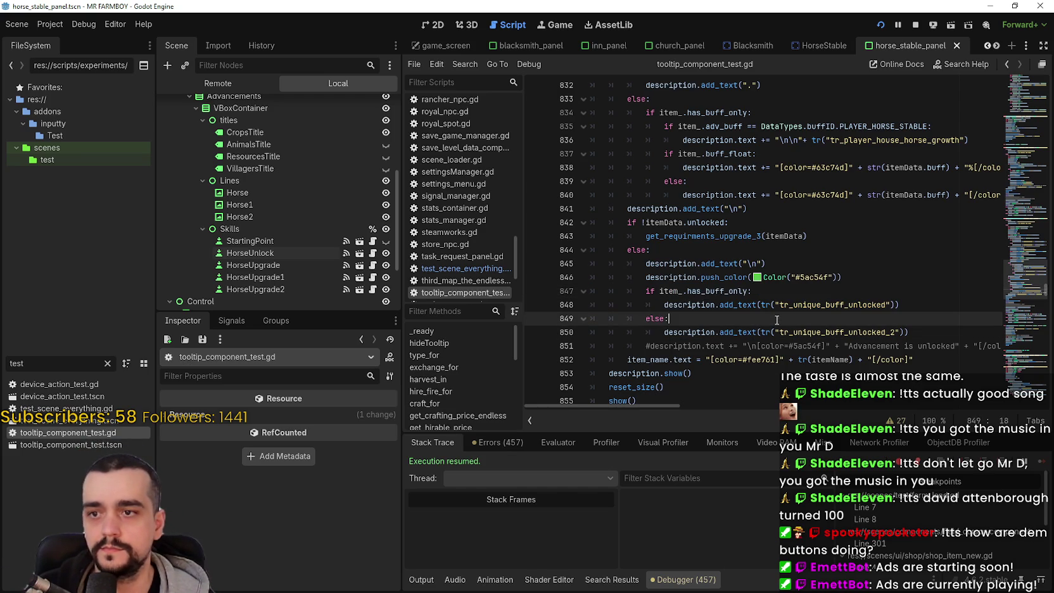
left_click(923, 333)
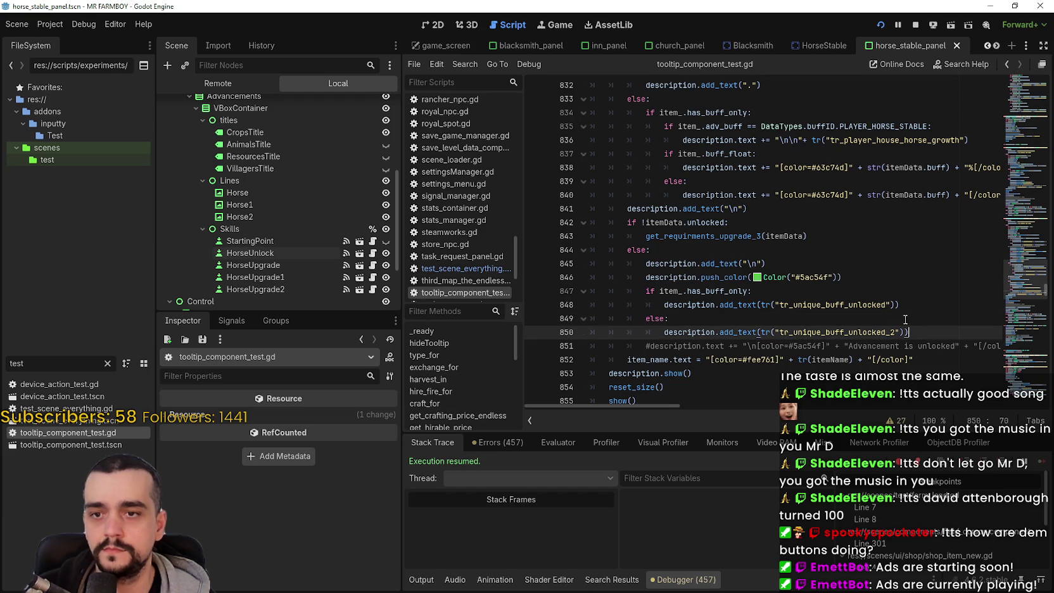
left_click(696, 316)
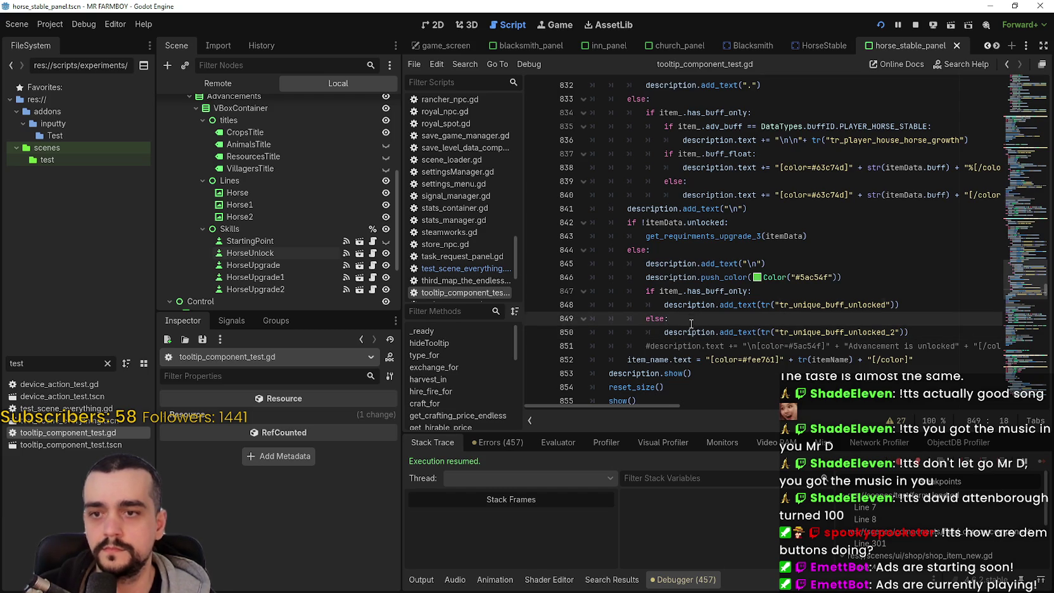
- Remove the leftover else and condition lines, dedent add_text, save, and stop the game
key("ctrl+shift+k")
key("ctrl+shift+k")
key("Up")
key("shift+Tab")
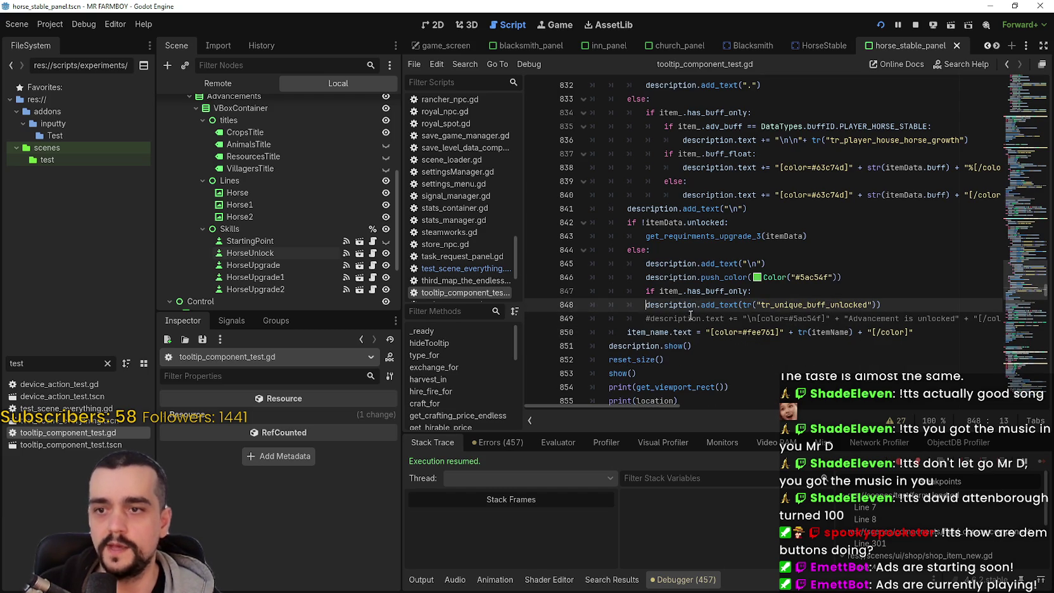
key("Up")
key("ctrl+shift+k")
key("Left")
key("Left")
key("Left")
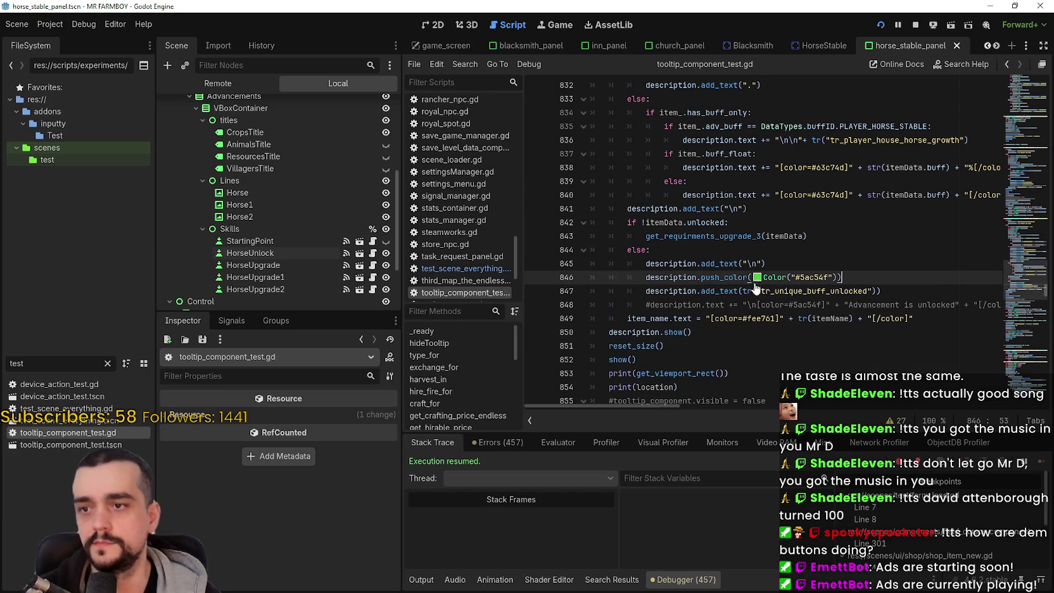
key("ctrl+s")
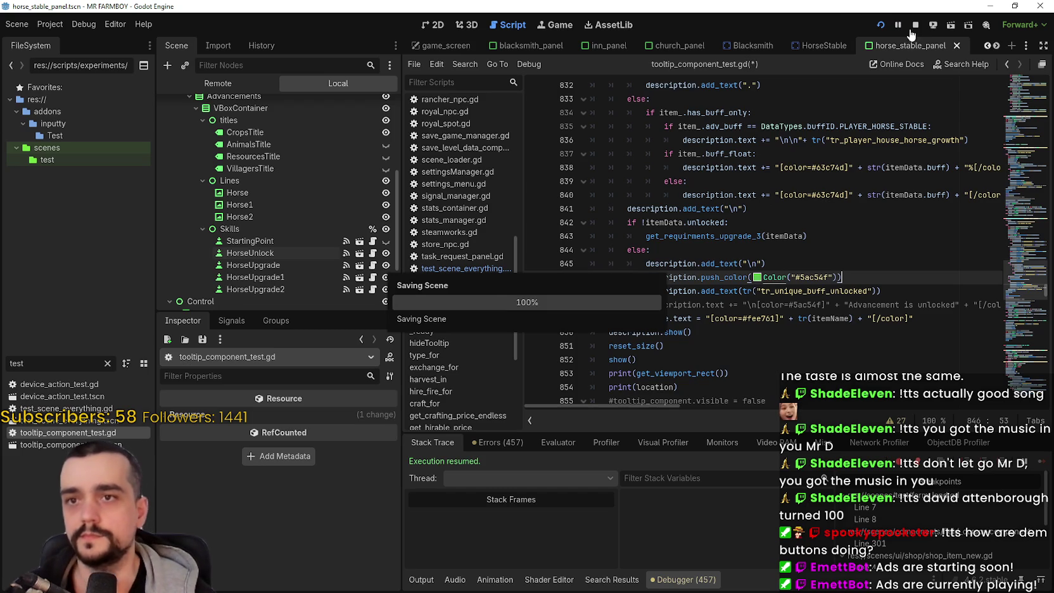
left_click(916, 24)
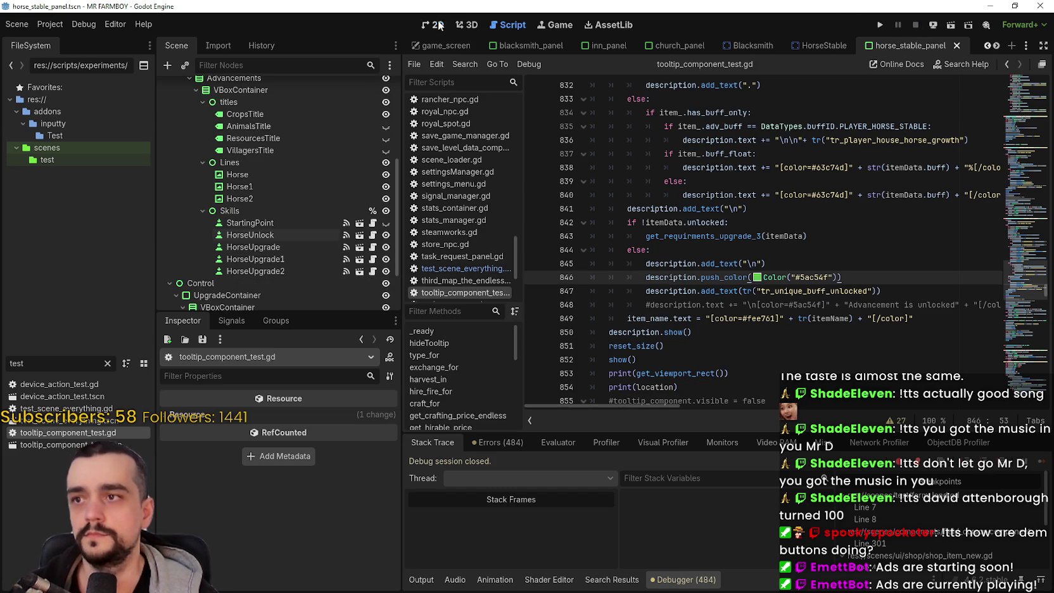
- Switch to the 2D view and select the HorseUnlock button
left_click(438, 25)
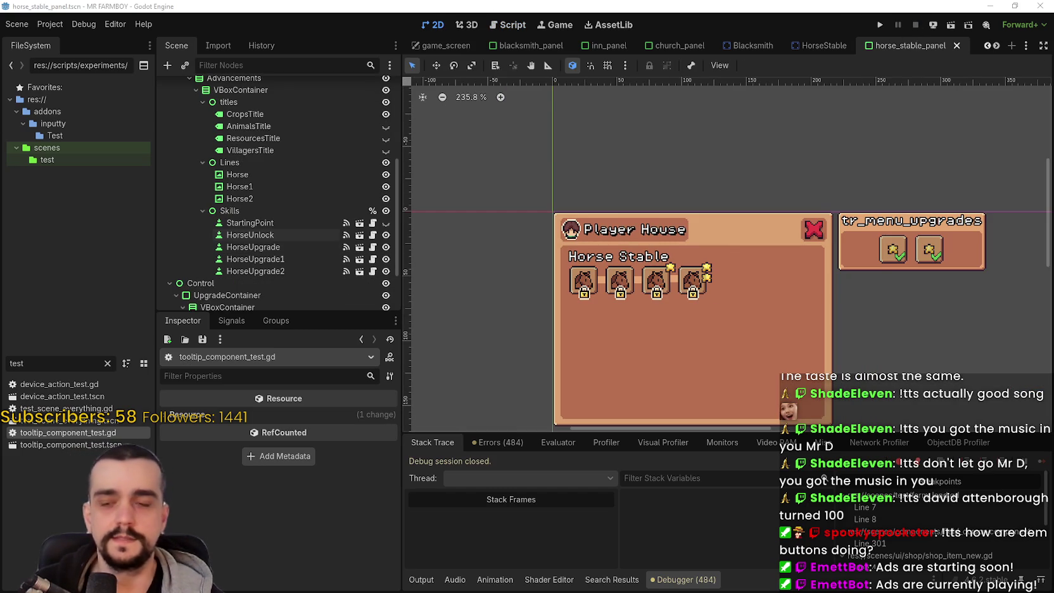
scroll(571, 306, "up", 4)
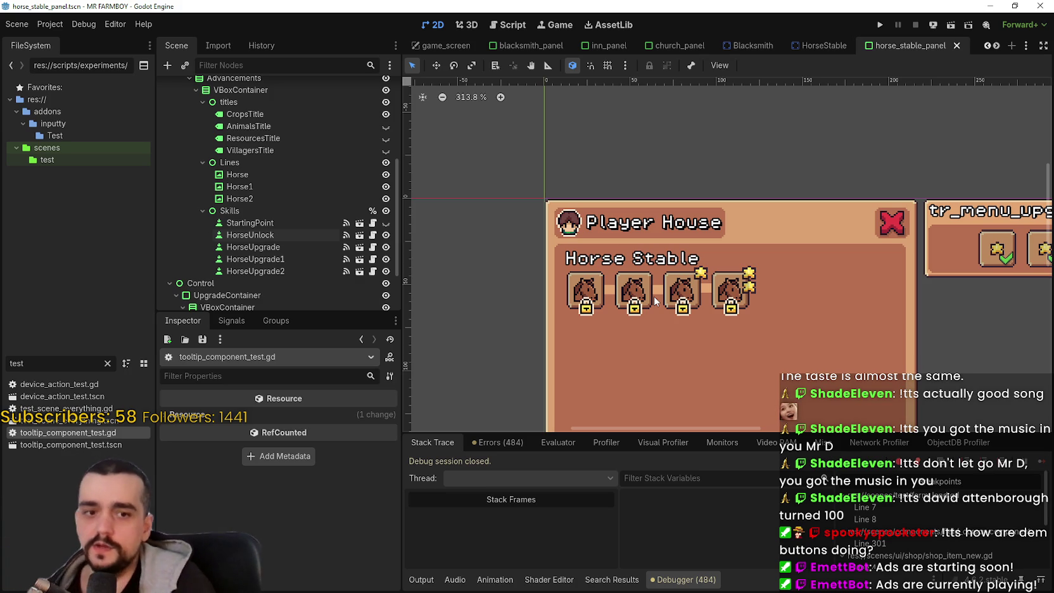
scroll(615, 312, "down", 1)
scroll(615, 313, "up", 2)
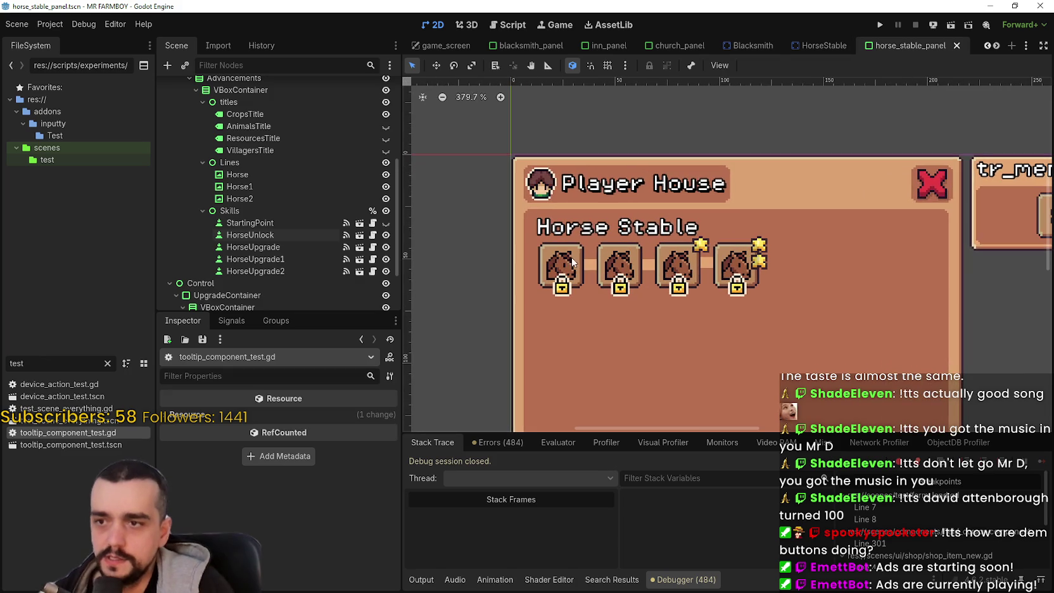
left_click(572, 263)
scroll(537, 294, "down", 1)
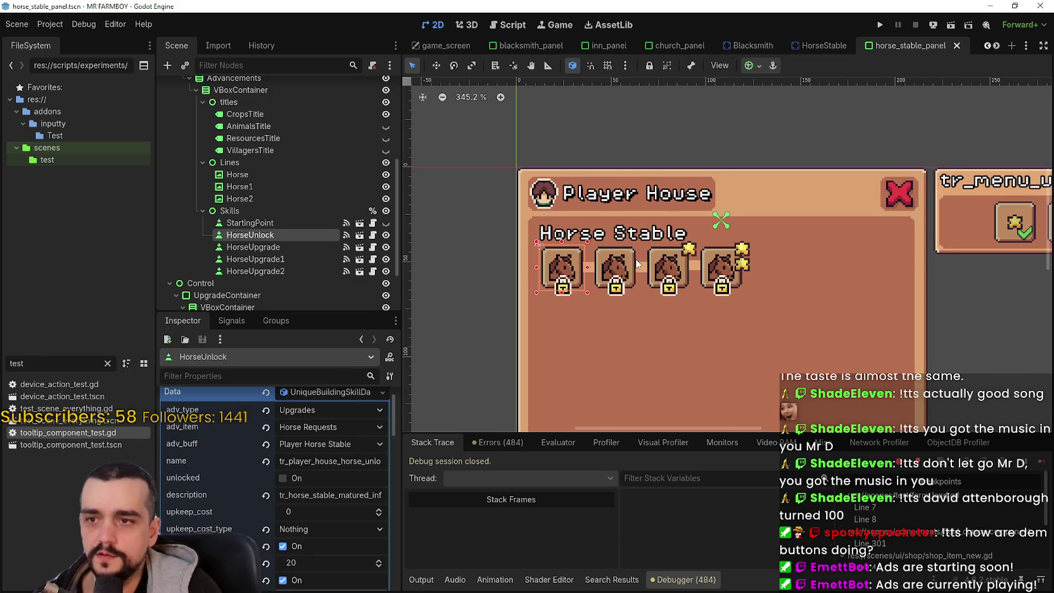
scroll(645, 261, "down", 1)
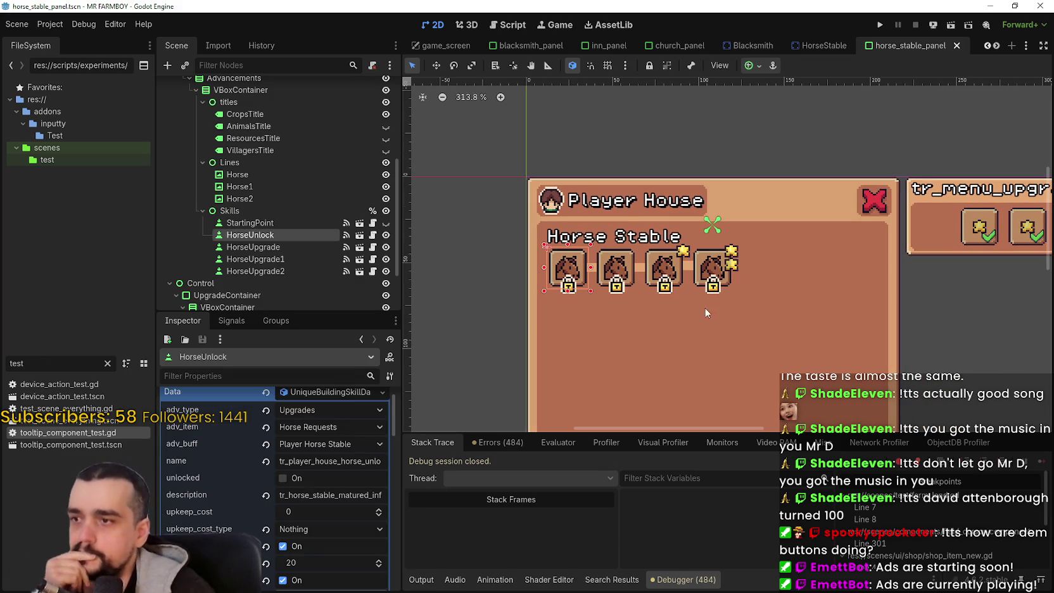
- Remove the button group from HorseUnlock in the Inspector
left_click(327, 393)
scroll(317, 477, "down", 5)
scroll(329, 438, "down", 10)
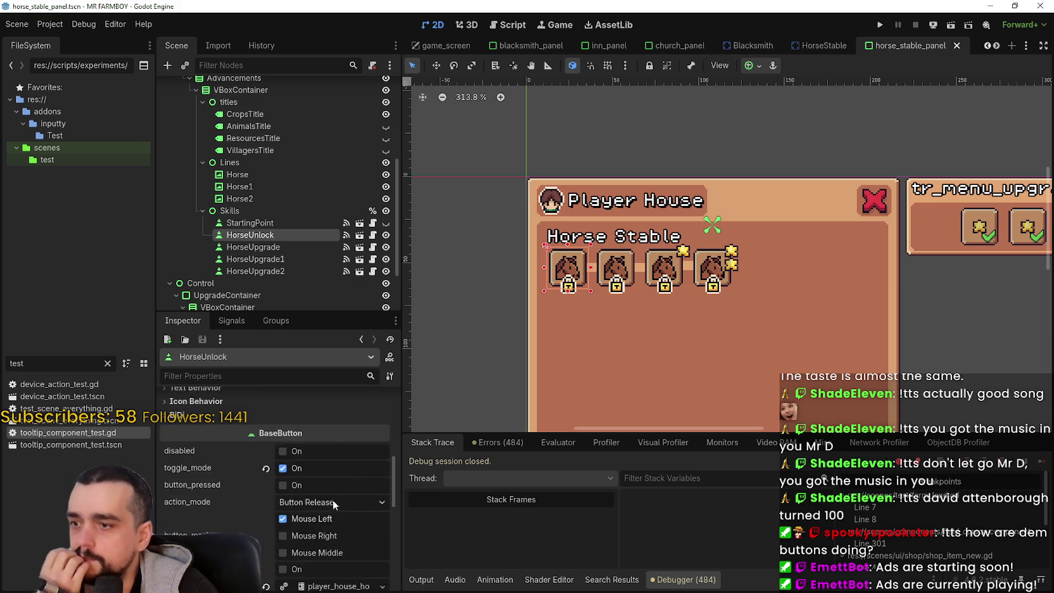
left_click(317, 443)
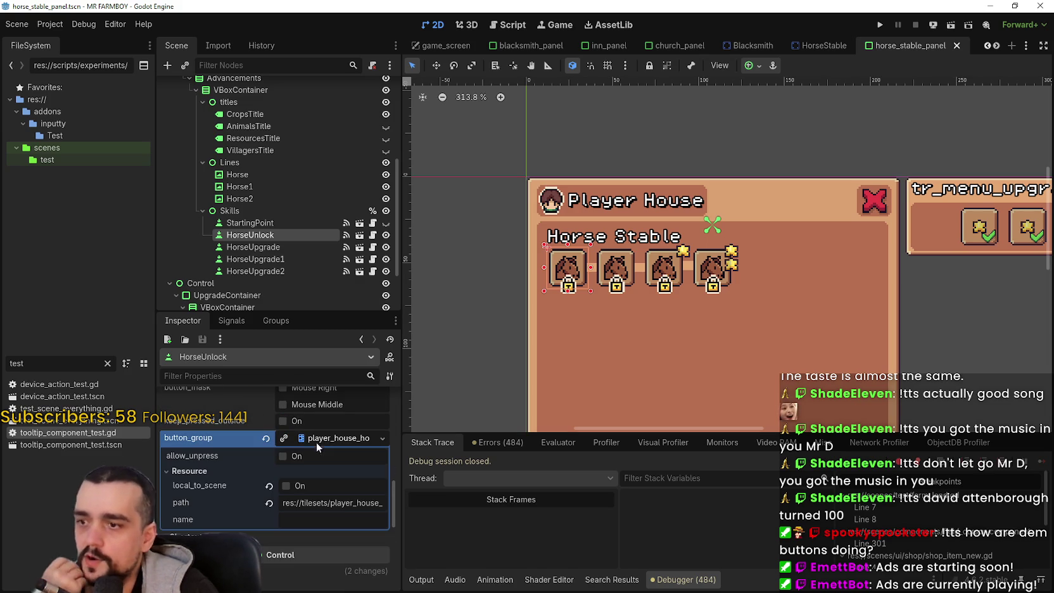
left_click(267, 438)
- Turn off HorseUnlock's toggle mode and save the horse stable panel scene
scroll(321, 444, "up", 3)
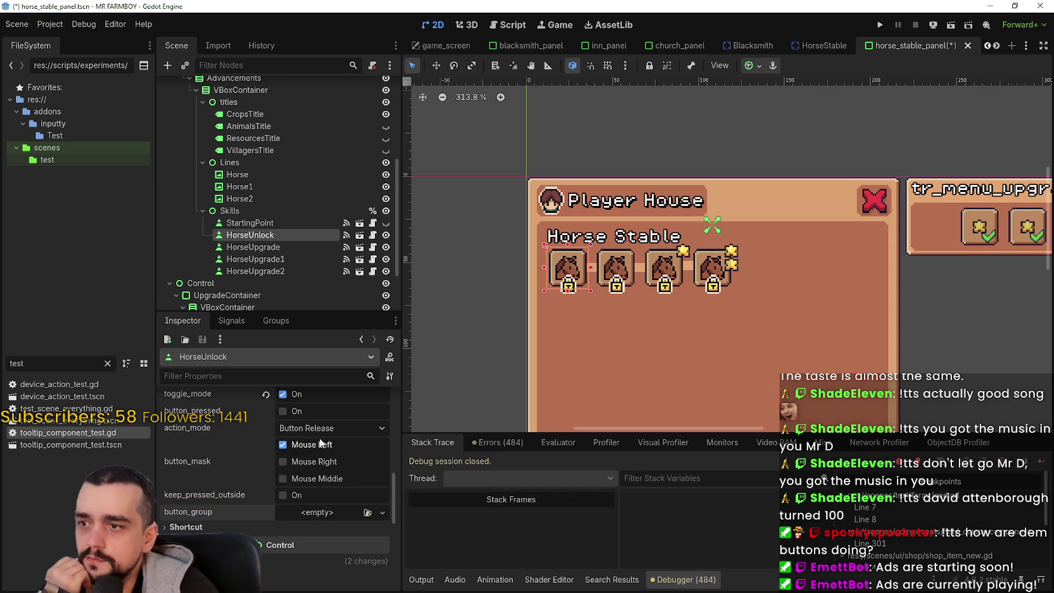
scroll(321, 444, "up", 4)
left_click(266, 517)
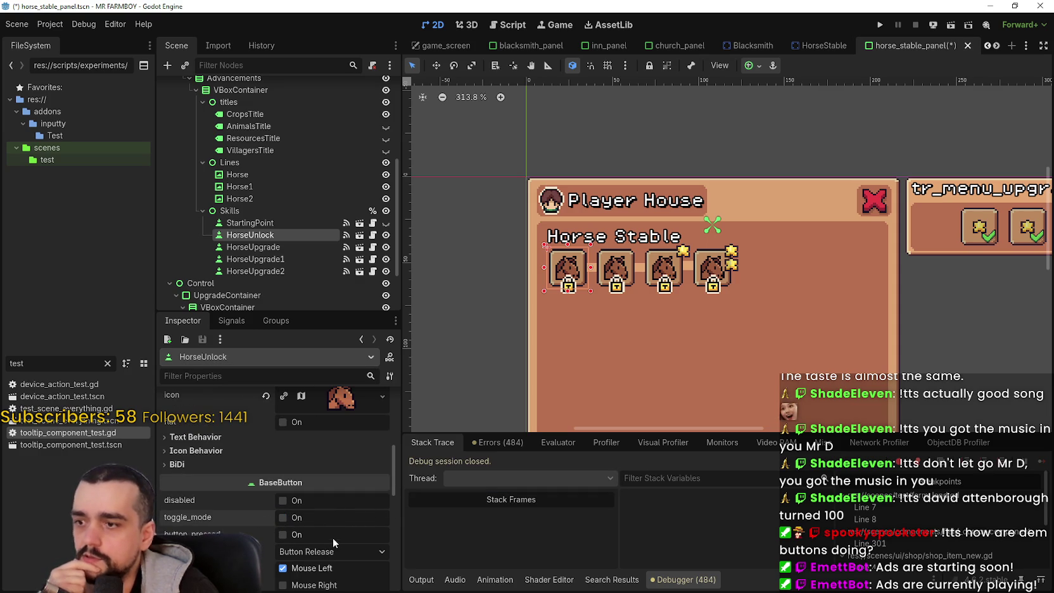
left_click_drag(645, 292, 636, 283)
key("ctrl+s")
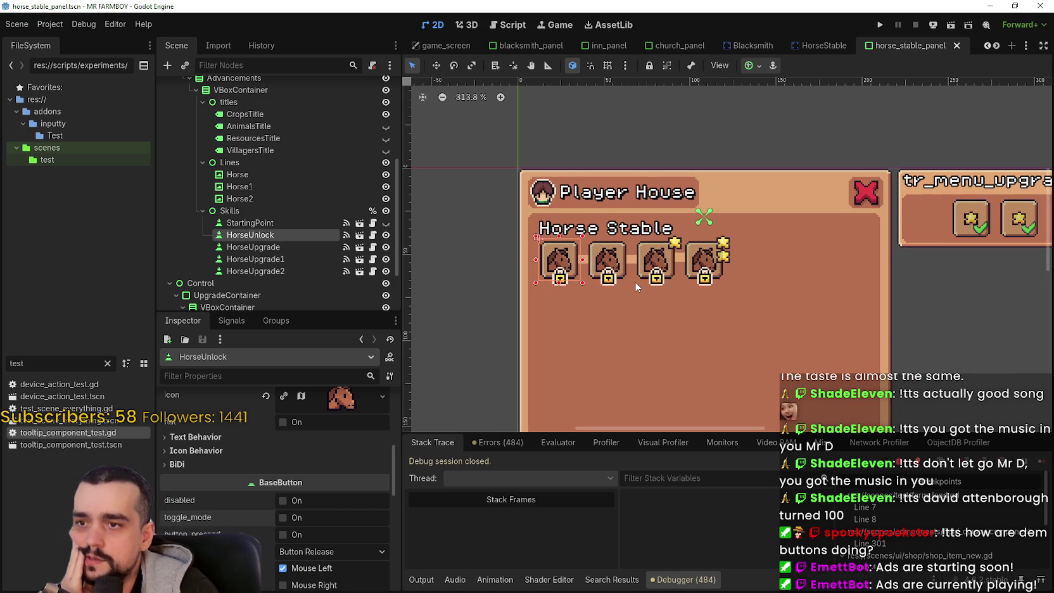
left_click(289, 235)
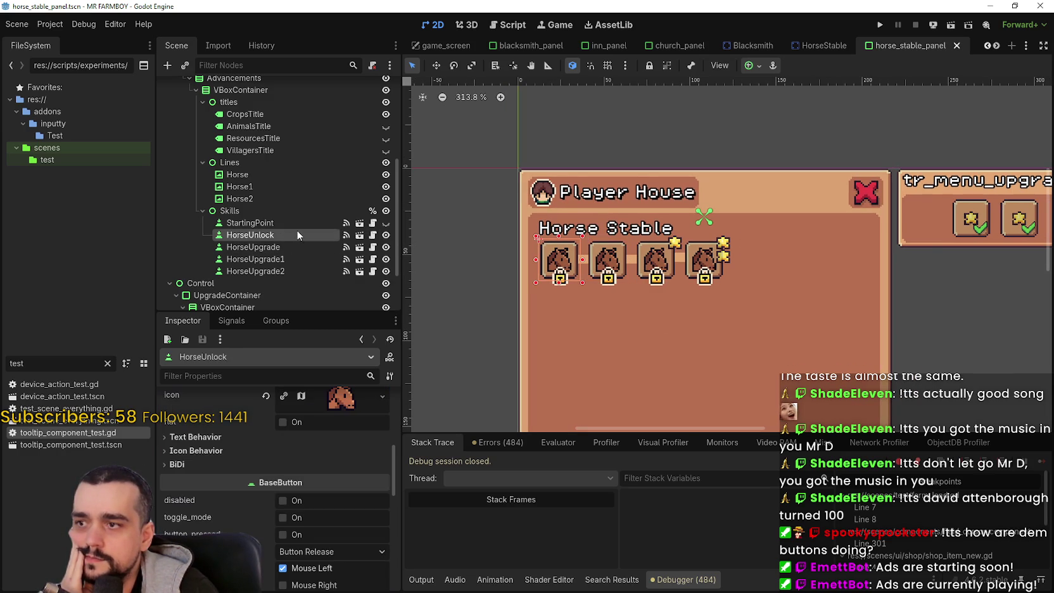
- Box-select the three upgrade buttons and their two lines and nudge them right
scroll(607, 283, "down", 1)
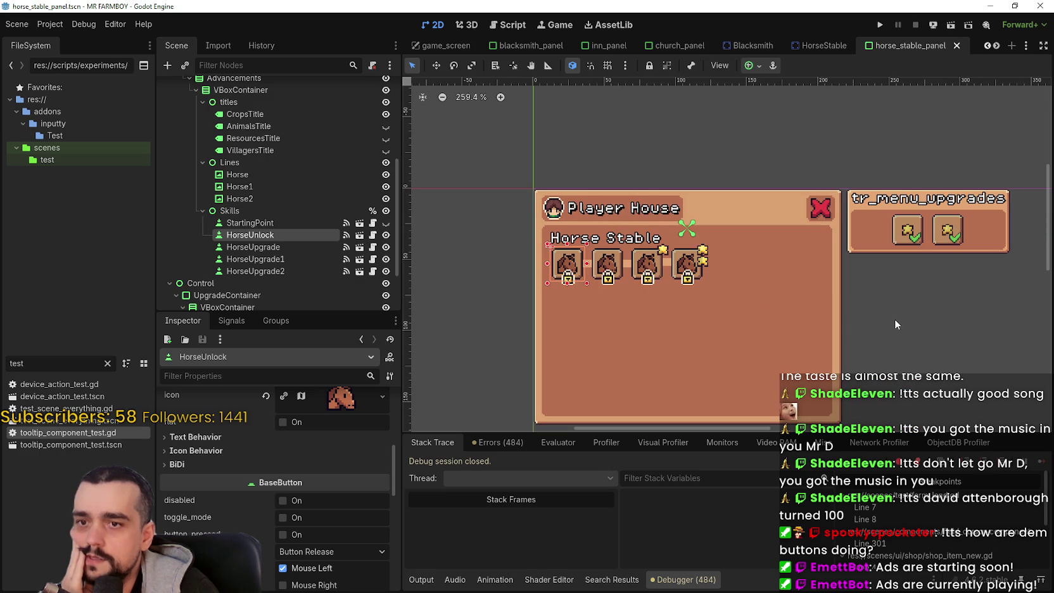
scroll(893, 315, "up", 1)
mouse_move(870, 309)
left_mouse_down()
mouse_move(434, 206)
mouse_move(522, 220)
mouse_move(514, 222)
left_mouse_up()
scroll(615, 263, "up", 2)
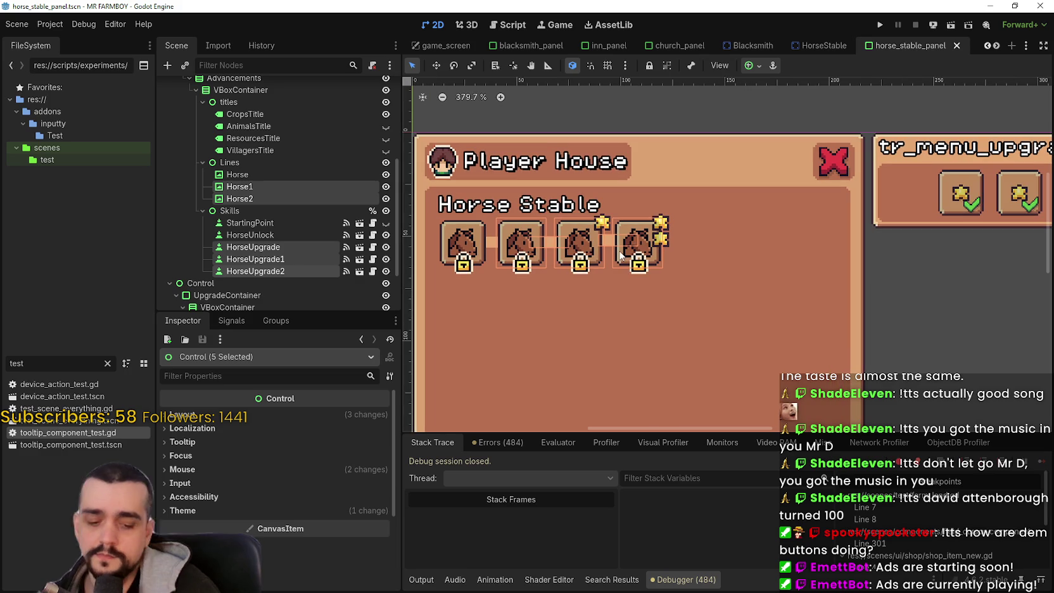
scroll(288, 174, "down", 2)
scroll(292, 178, "up", 4)
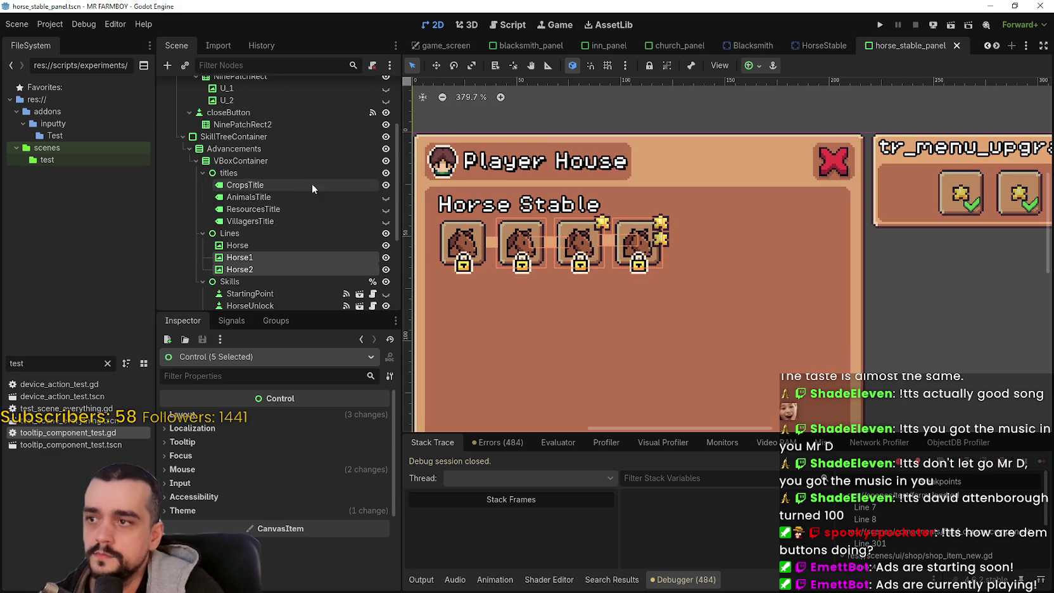
key("Right")
key("Right")
key("Right")
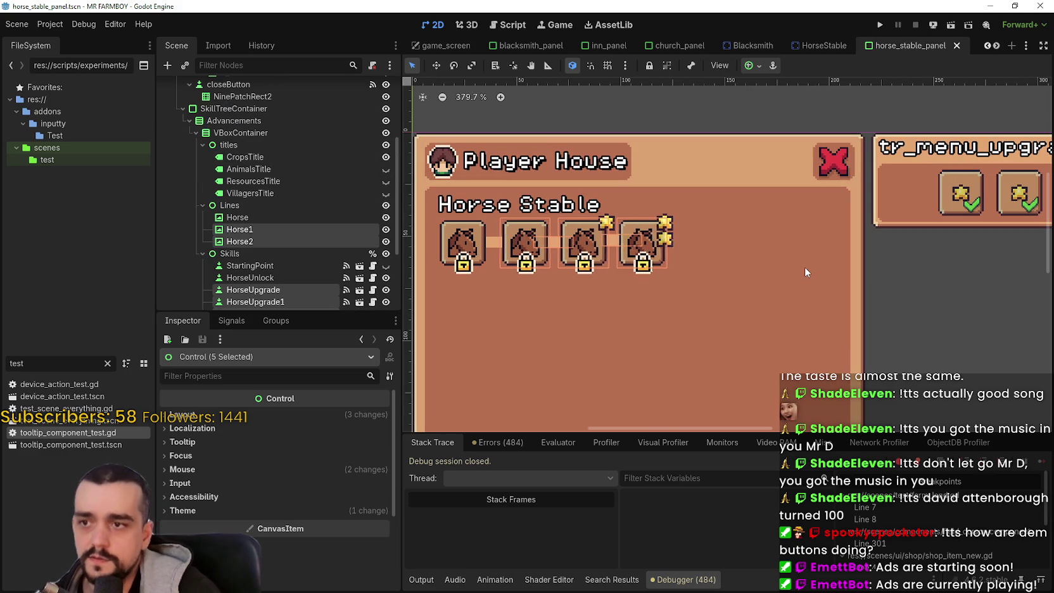
key("Right")
key("Right")
key("Right")
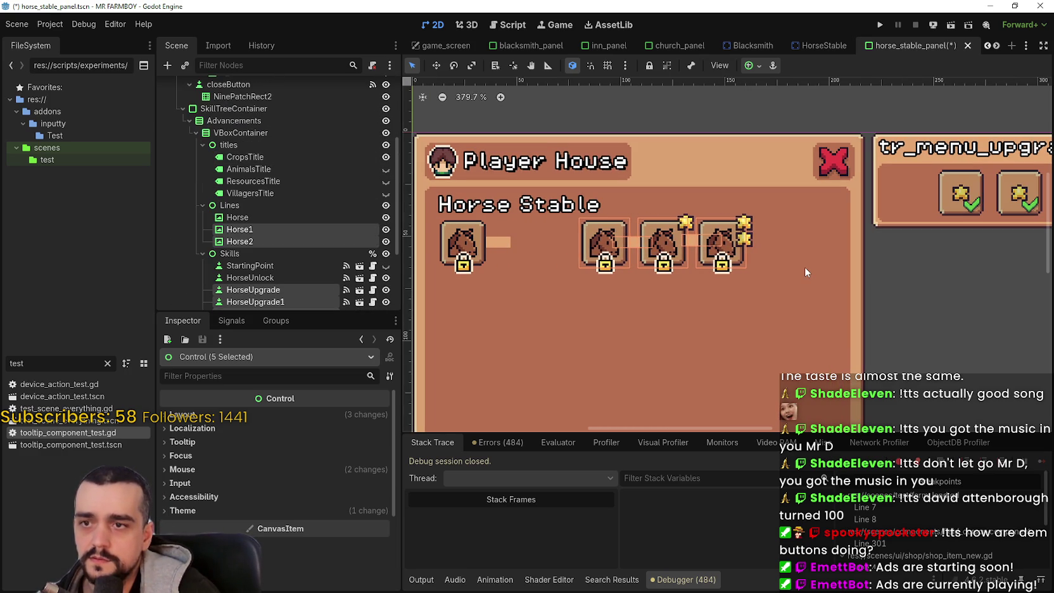
key("Right")
key("Right")
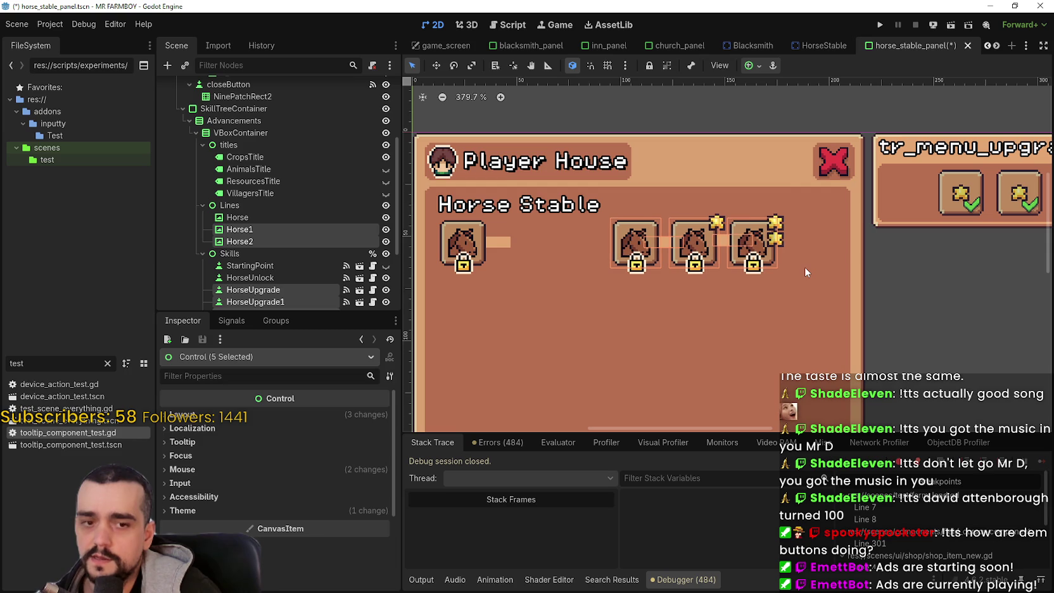
- Stretch the Horse connector line rightward until it reaches the upgrade buttons
left_click(866, 282)
left_click(501, 243)
mouse_move(513, 247)
left_mouse_down()
mouse_move(634, 247)
mouse_move(624, 247)
left_mouse_up()
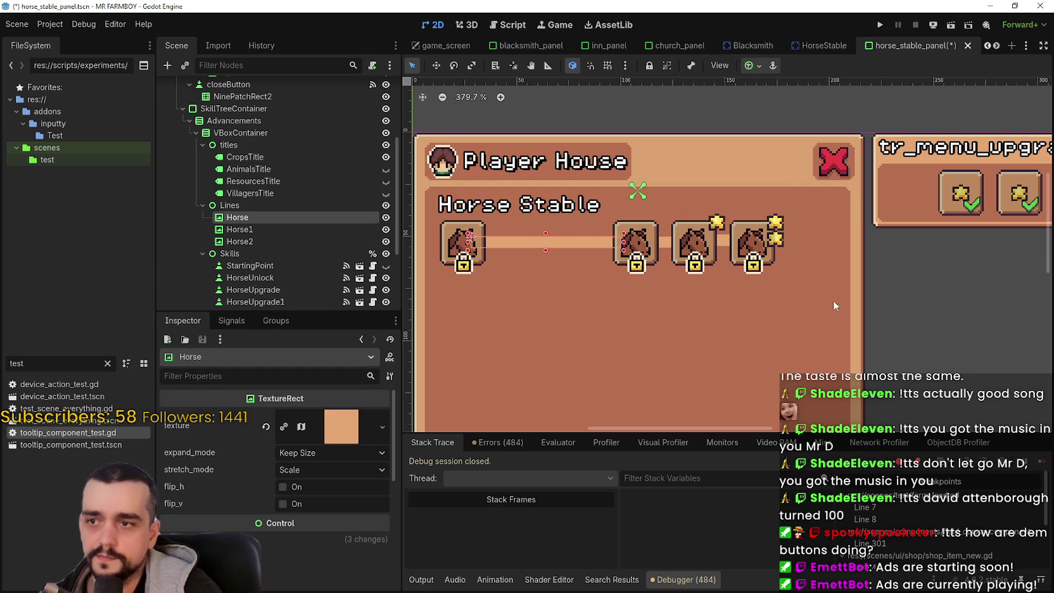
- Select the HorseUpgrade node to show its skill data and Cherry requirement in the Inspector
left_click(935, 310)
scroll(938, 311, "down", 1)
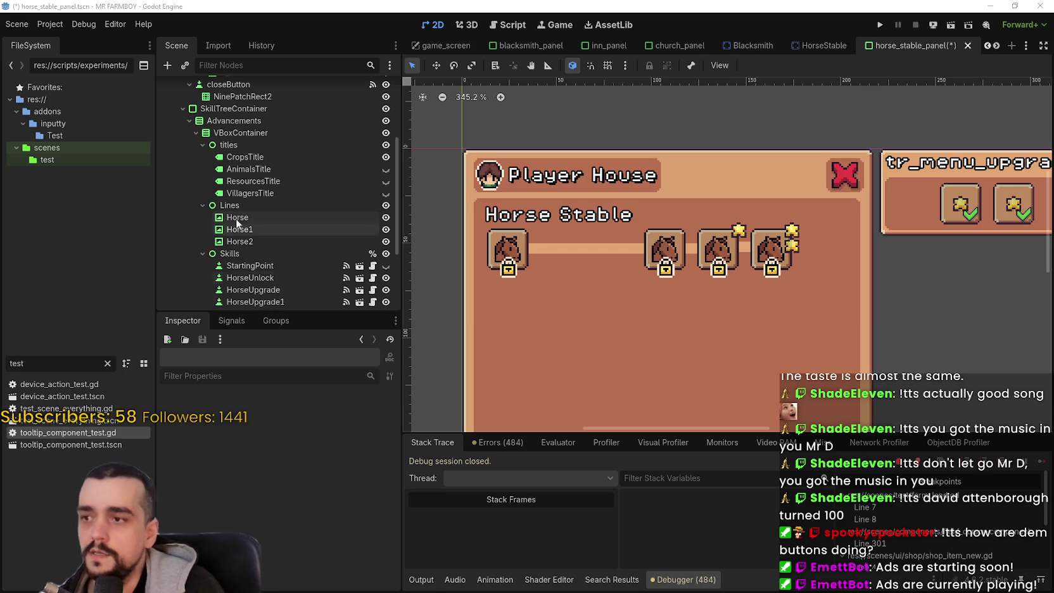
scroll(273, 237, "down", 3)
left_click(275, 206)
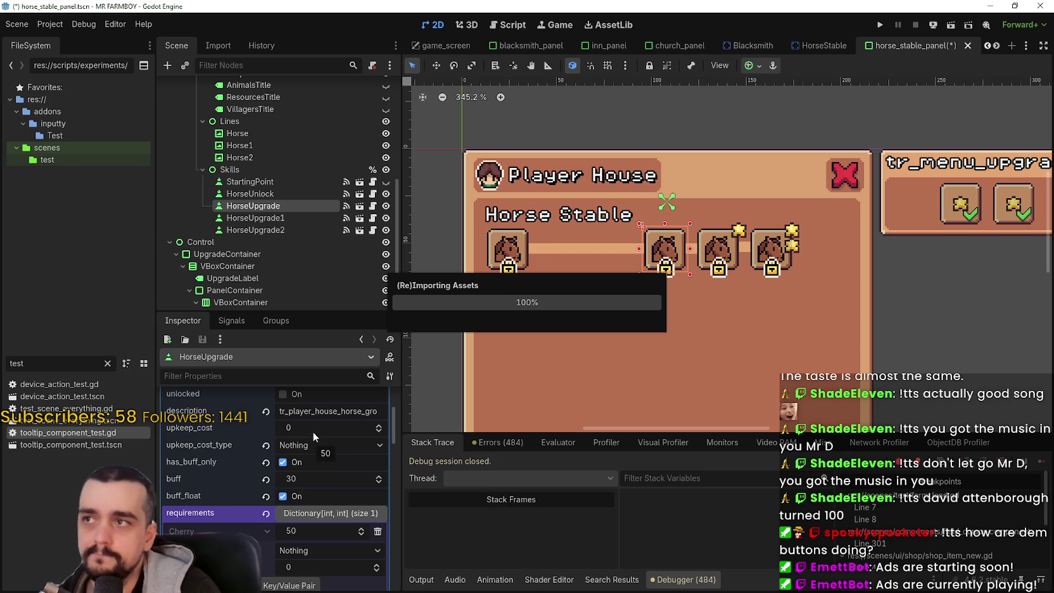
- Switch between the top editor tabs and expand HorseUpgrade's button group in the Inspector
left_click(50, 24)
left_click(105, 26)
left_click(105, 25)
left_click(74, 30)
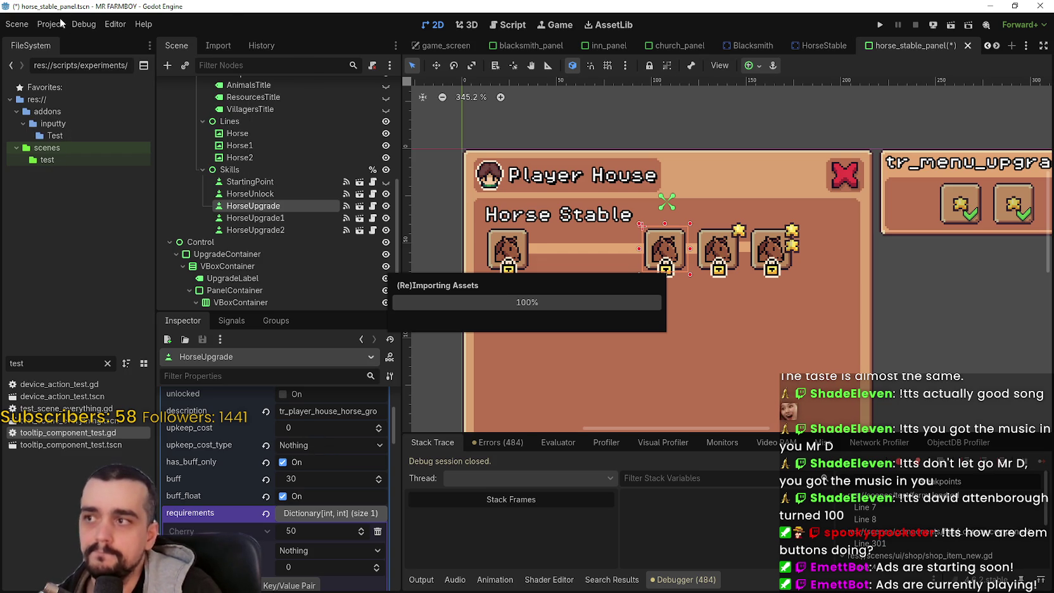
left_click(63, 26)
left_click(116, 25)
left_click(328, 421)
- Turn on allow_unpress for HorseUpgrade's button group, save the scene, and select HorseUnlock
scroll(315, 453, "down", 2)
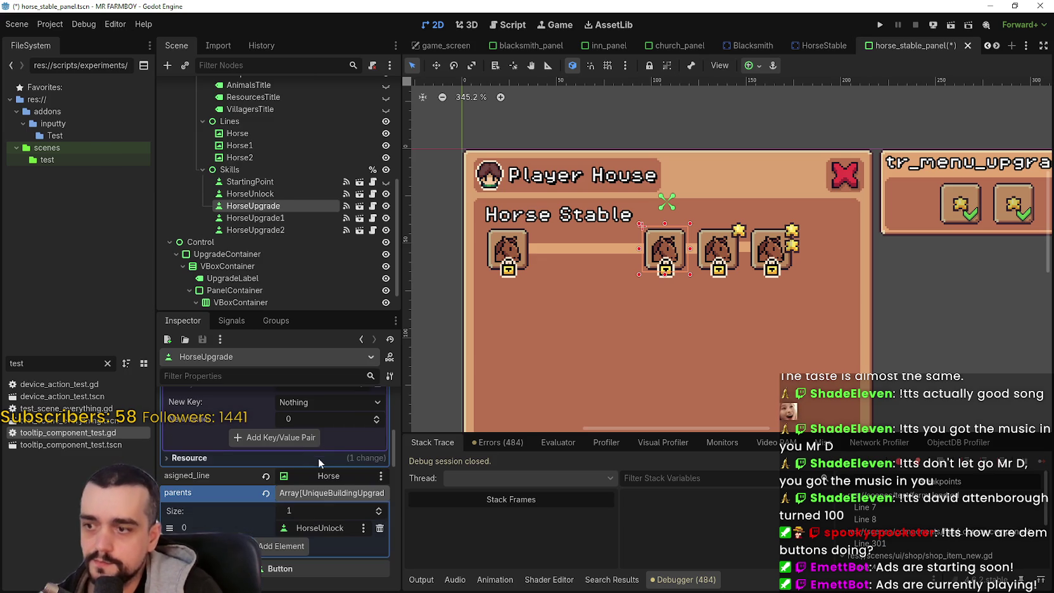
scroll(323, 462, "up", 3)
scroll(322, 449, "down", 3)
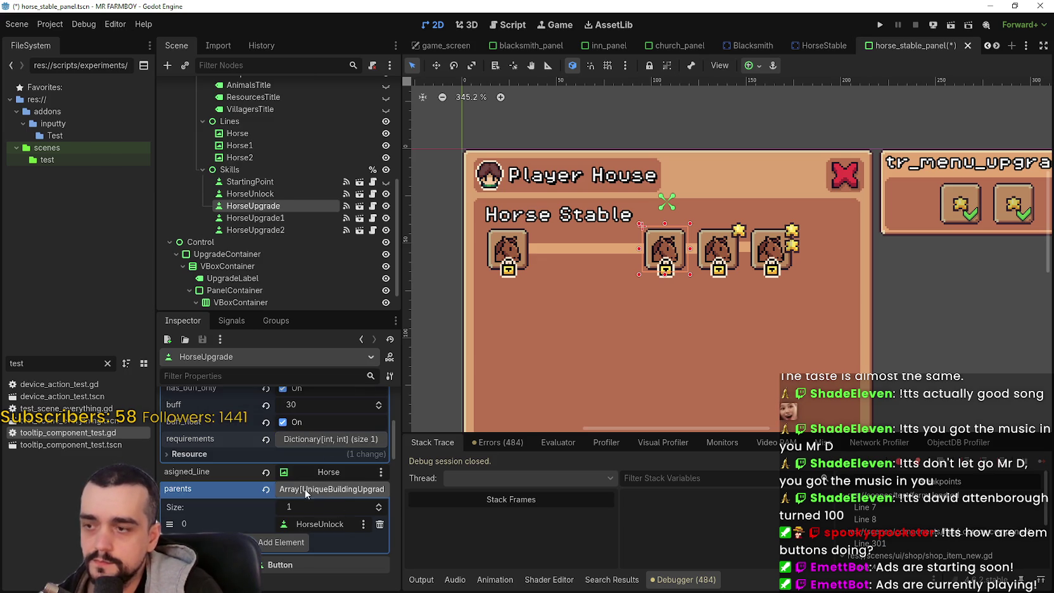
scroll(310, 493, "down", 3)
scroll(323, 491, "down", 5)
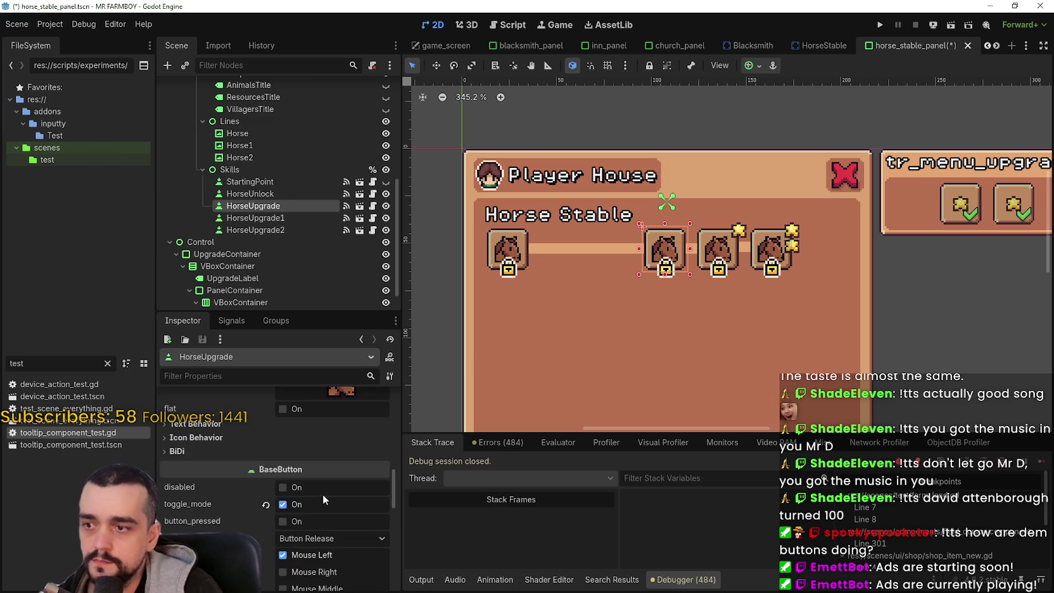
scroll(307, 481, "down", 5)
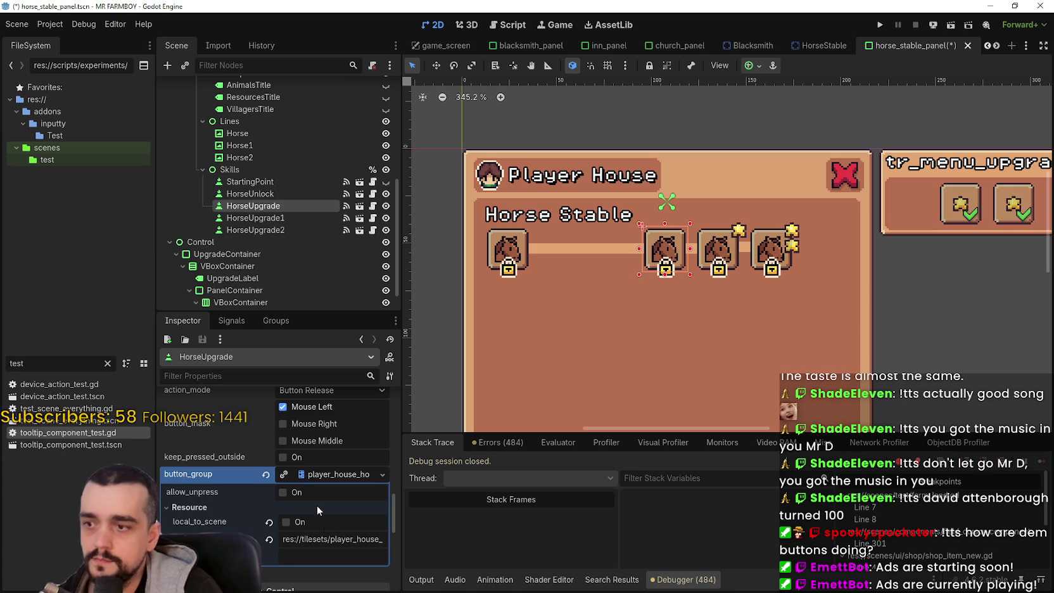
left_click(283, 493)
key("ctrl+s")
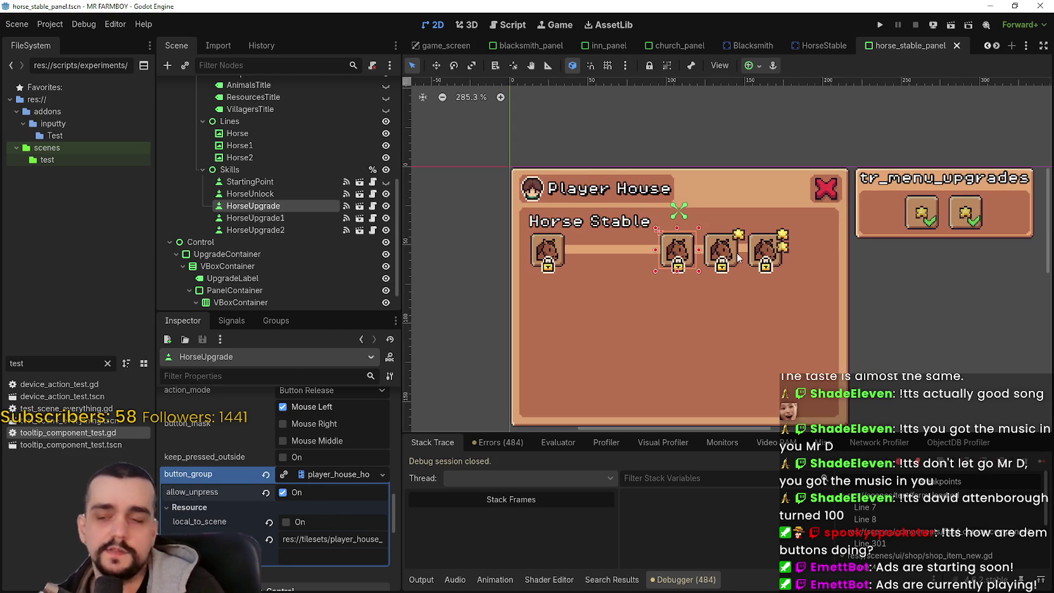
left_click(250, 194)
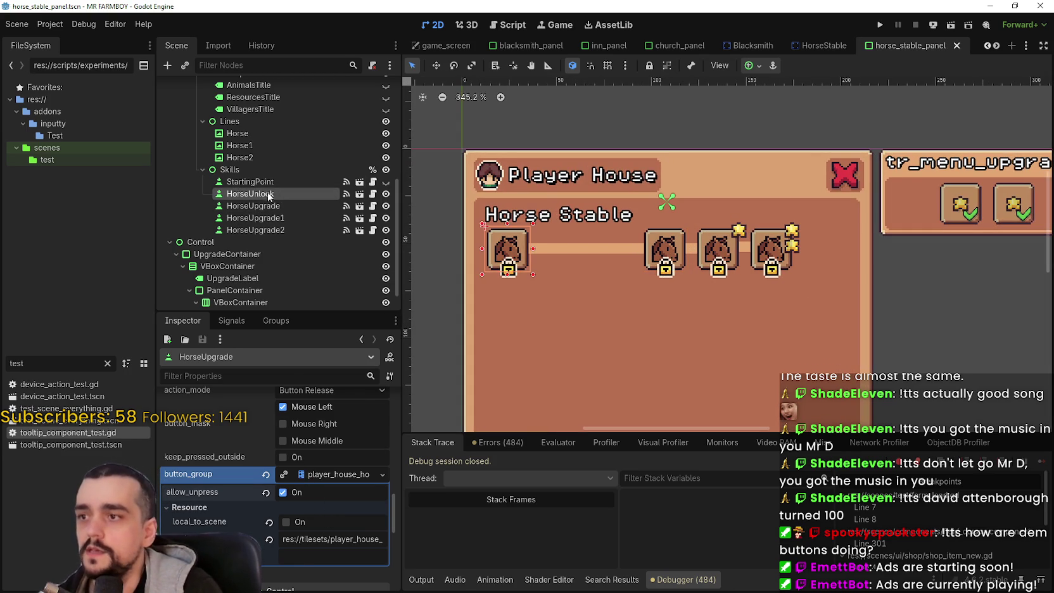
- Expand HorseUnlock's UniqueBuildingSkillData and widen the Inspector to read its Player Horse Stable data
scroll(756, 229, "up", 1)
scroll(756, 229, "down", 2)
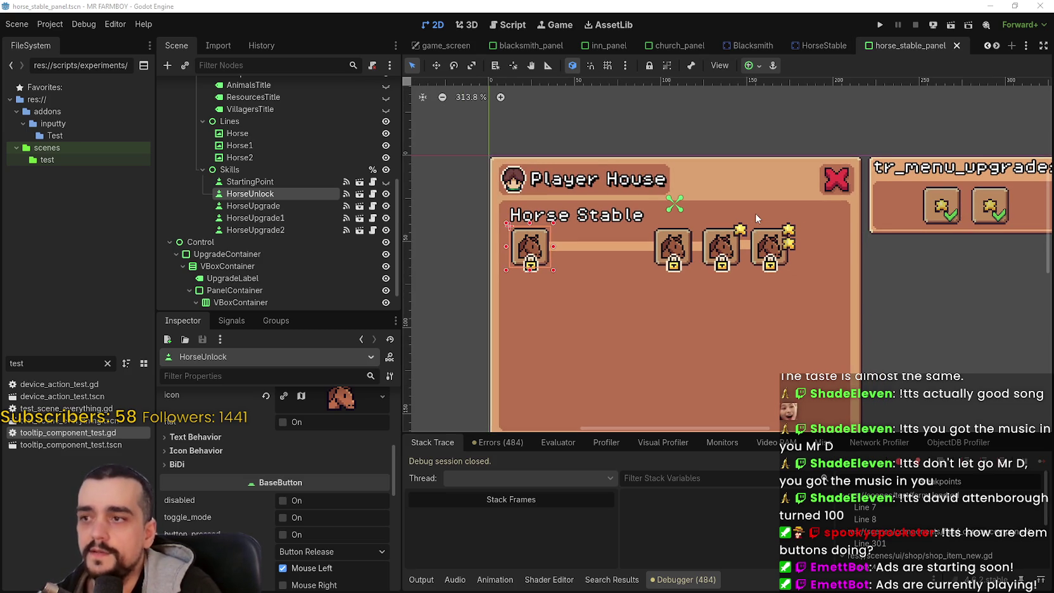
scroll(373, 470, "up", 5)
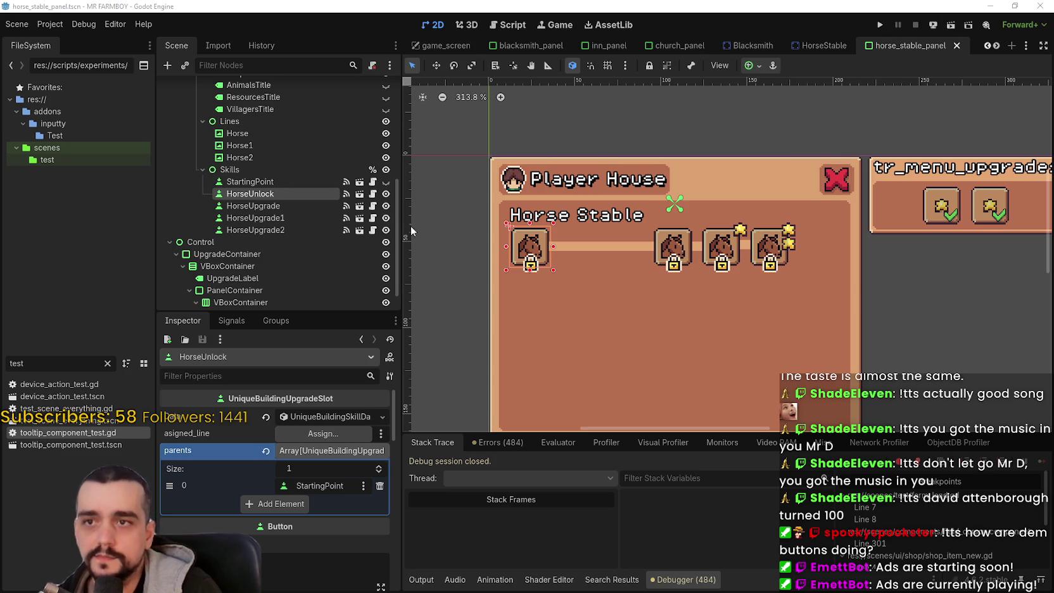
left_click(311, 419)
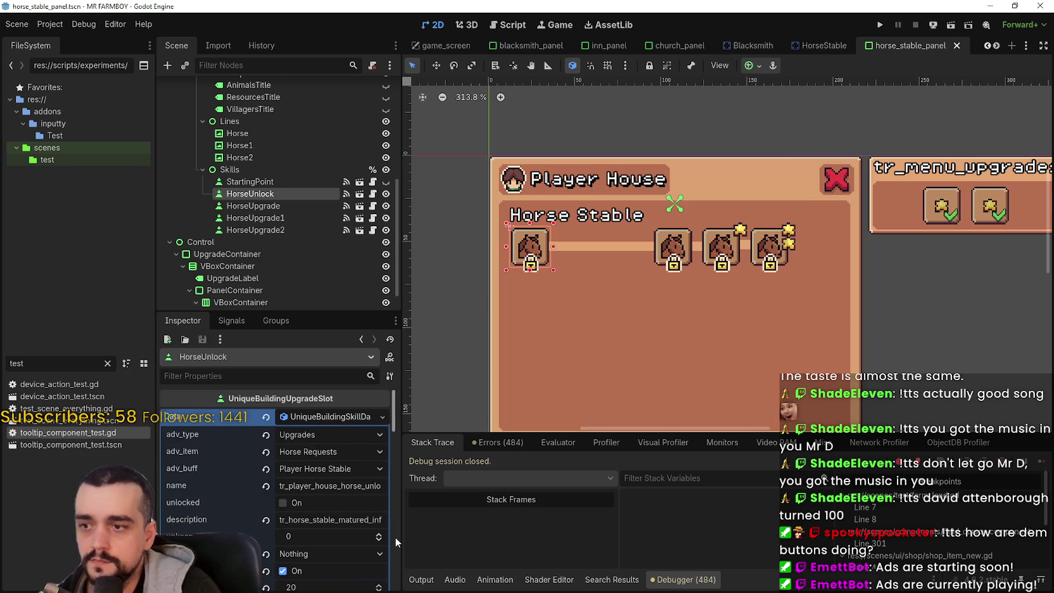
mouse_move(398, 539)
left_mouse_down()
mouse_move(482, 537)
mouse_move(448, 538)
left_mouse_up()
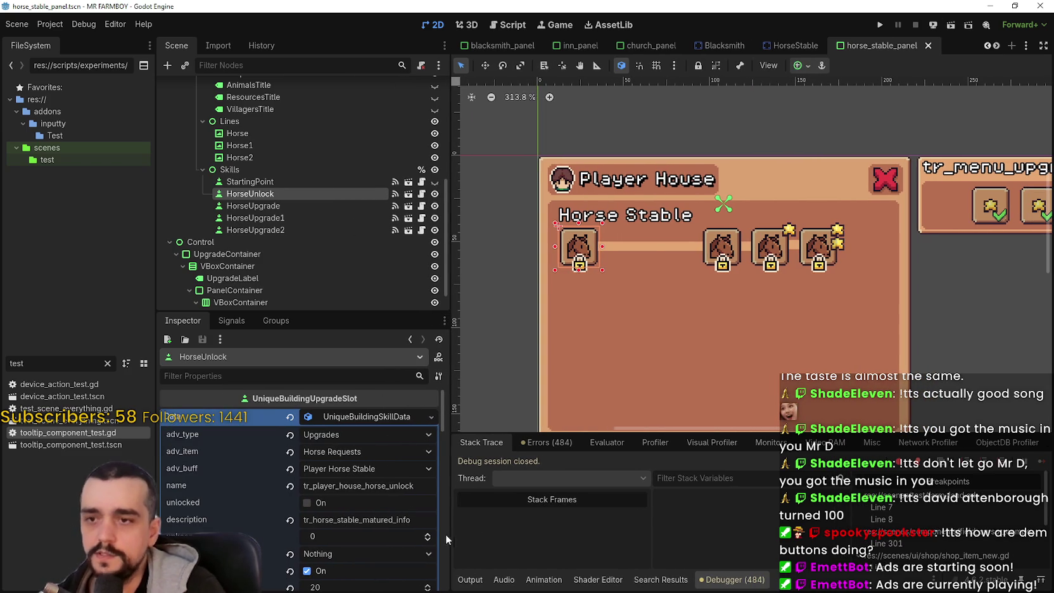
scroll(333, 537, "down", 2)
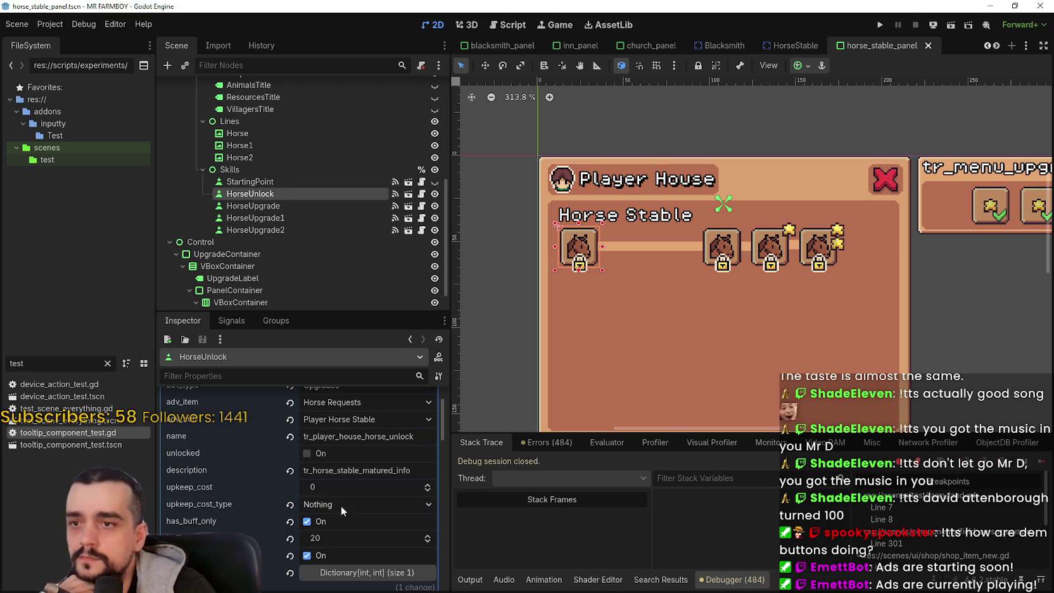
scroll(718, 283, "up", 1)
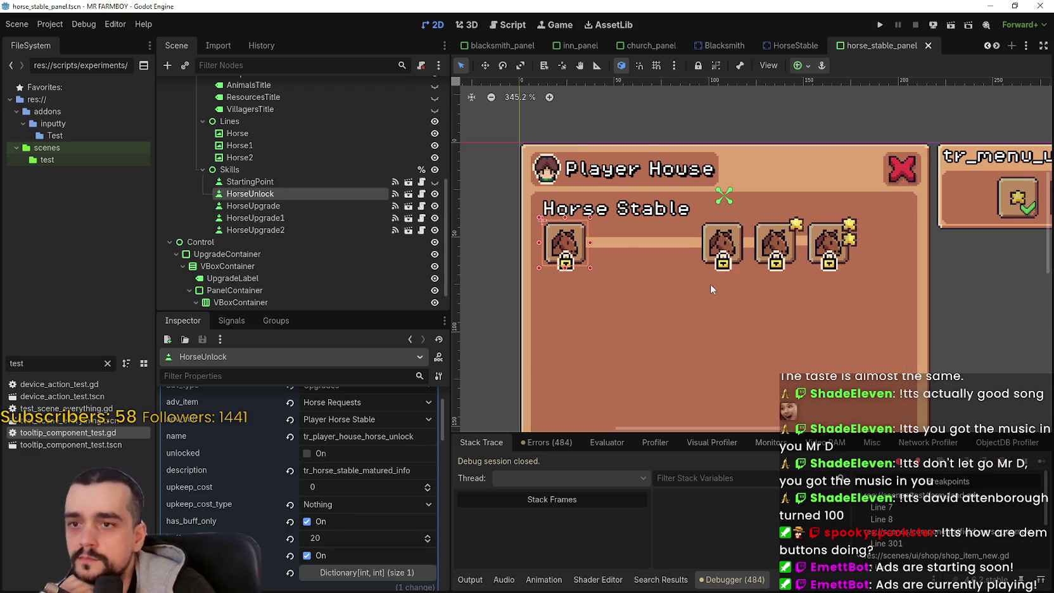
scroll(751, 271, "down", 4)
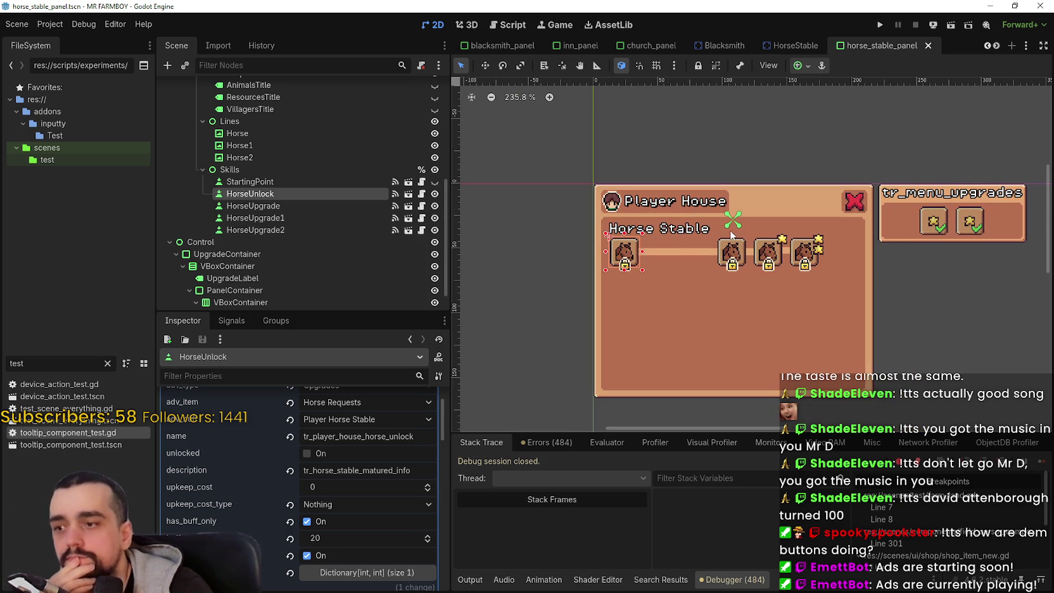
scroll(731, 232, "up", 3)
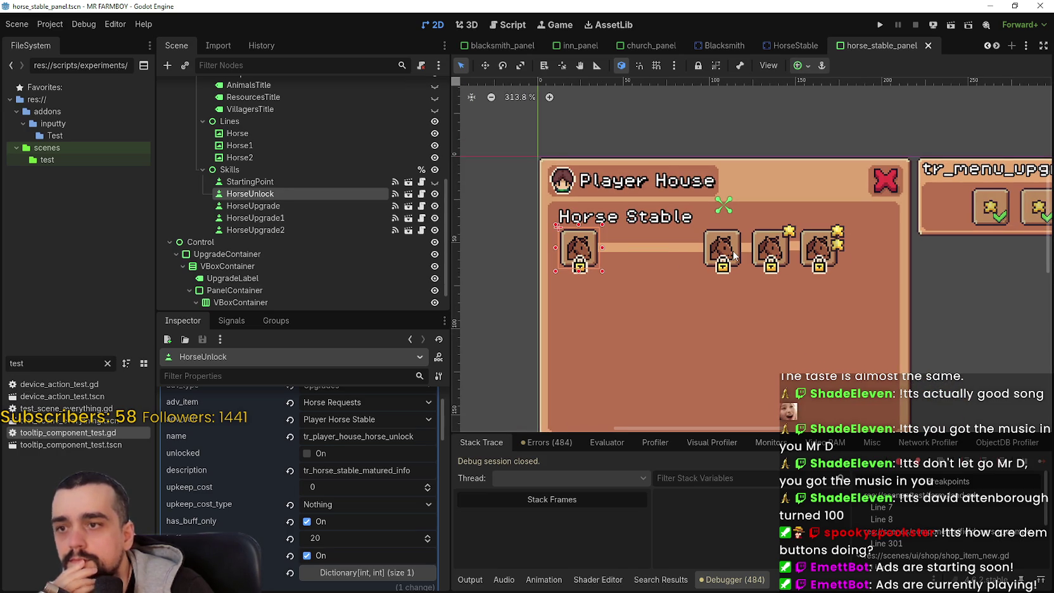
scroll(734, 255, "up", 3)
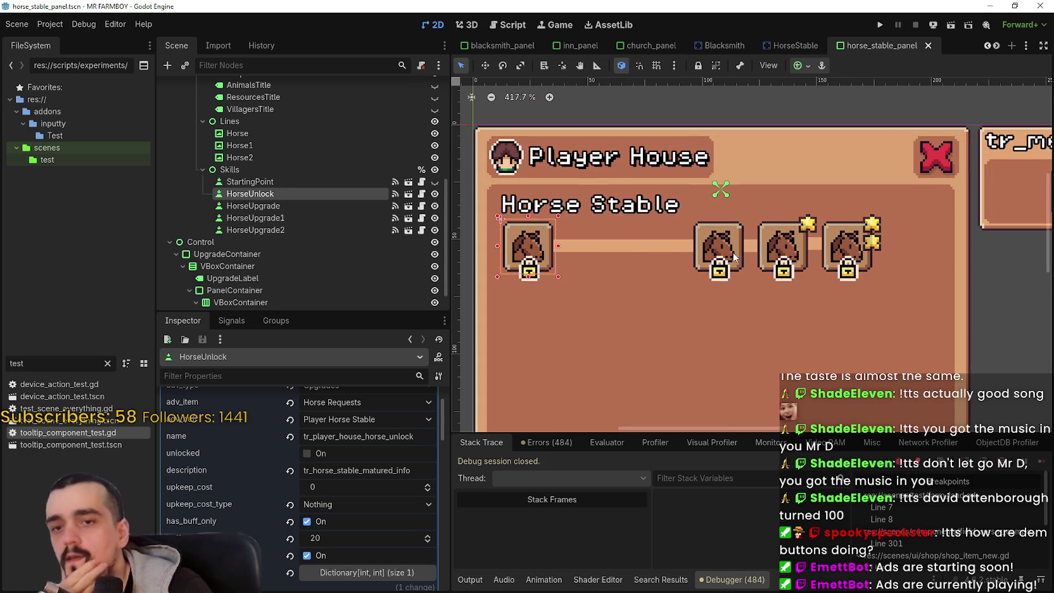
- Select HorseUpgrade to check its player_house_horse_up button group with allow_unpress on
scroll(734, 255, "down", 1)
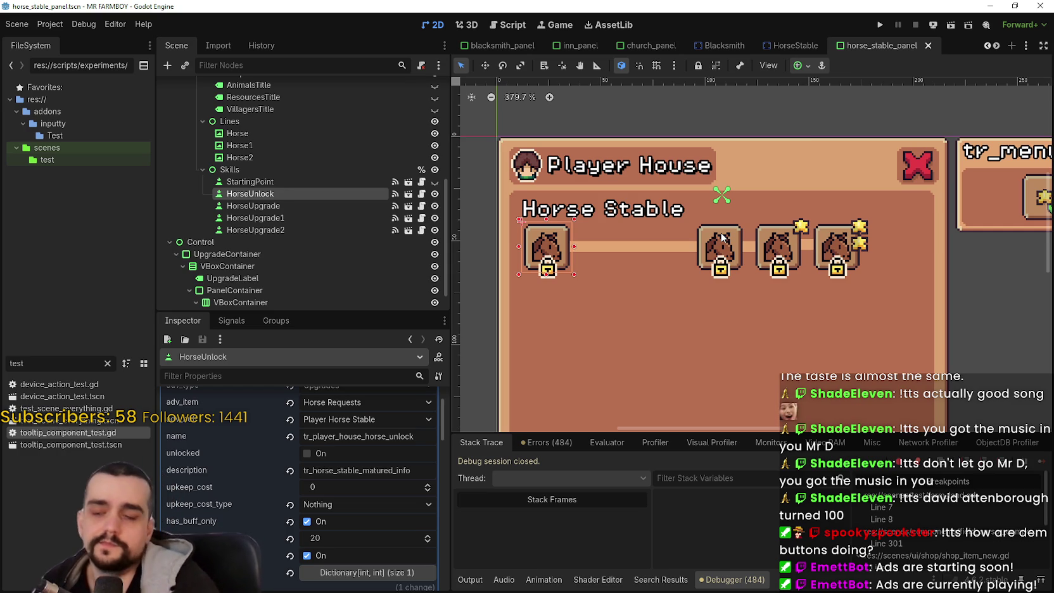
left_click(358, 205)
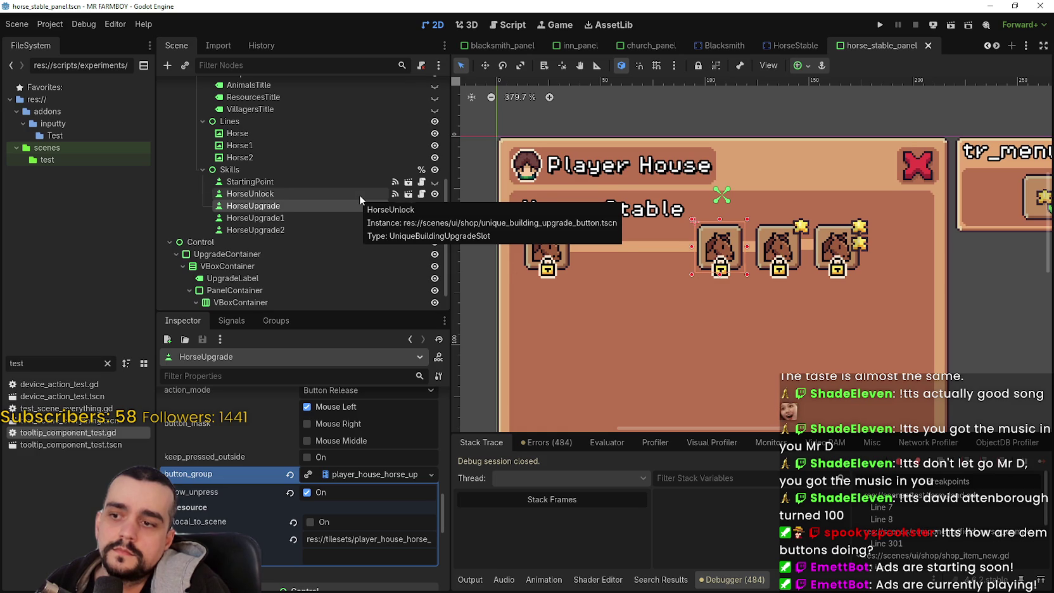
- Select HorseUnlock and confirm its only parent is StartingPoint with no assigned line
left_click(360, 194)
left_click(353, 208)
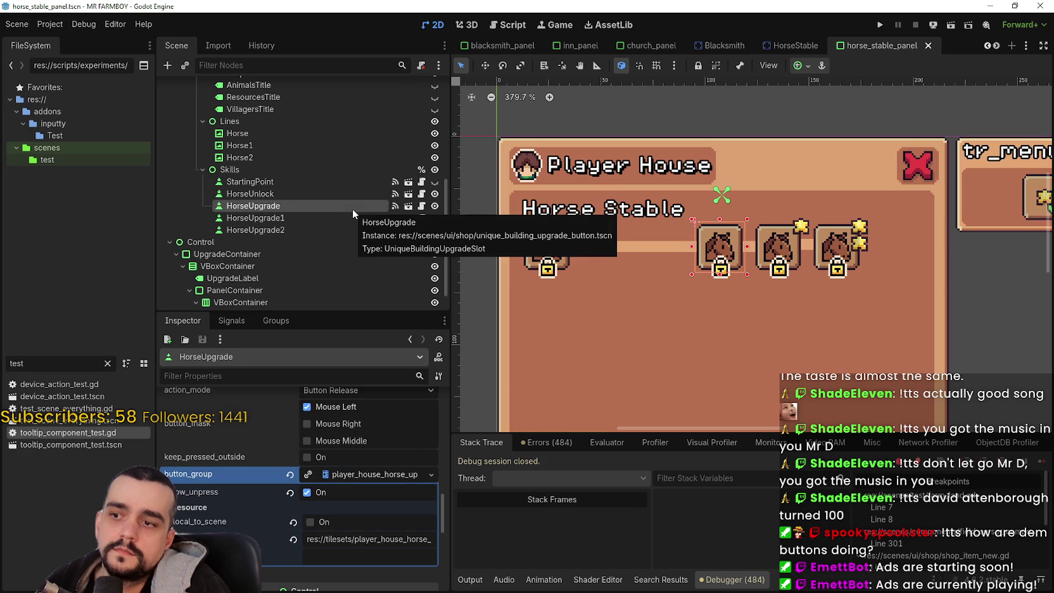
left_click(350, 196)
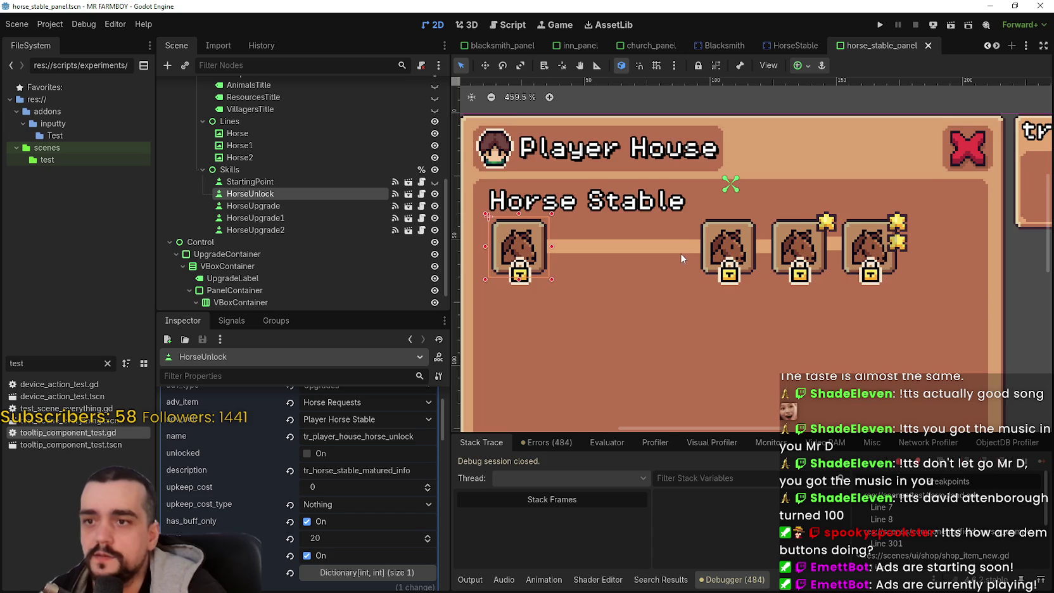
scroll(633, 252, "down", 1)
scroll(284, 482, "down", 3)
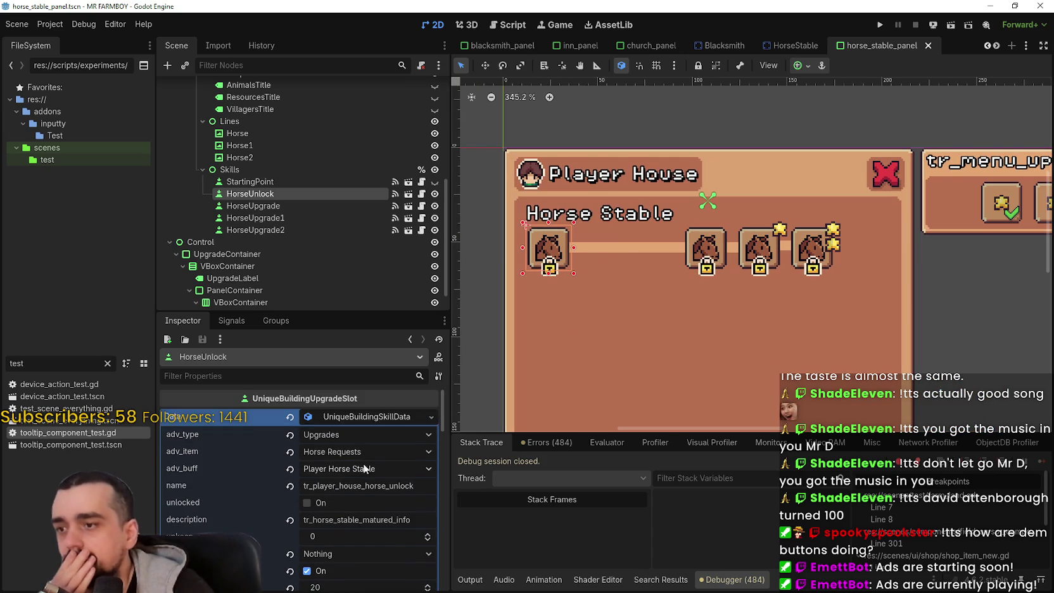
scroll(372, 417, "down", 2)
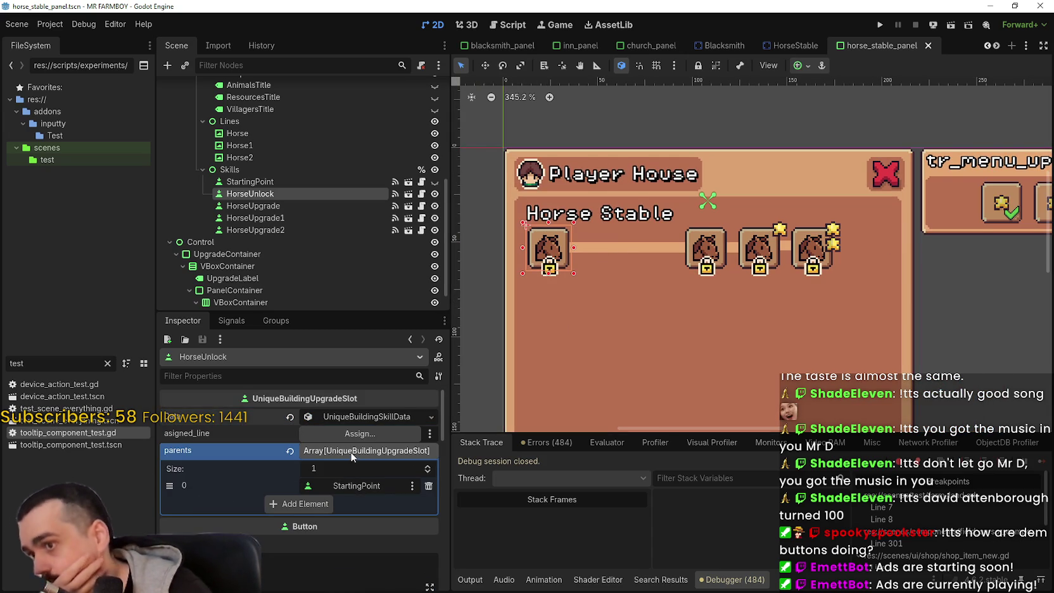